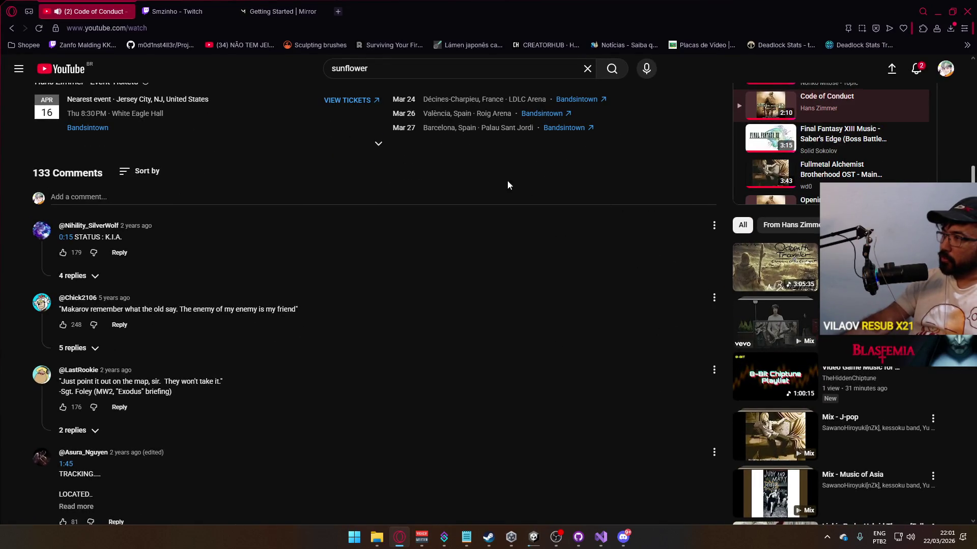
Step: Start the MW2 Rangers Theme song mix from the YouTube home feed, then switch to Unity
scroll(526, 190, up, 10)
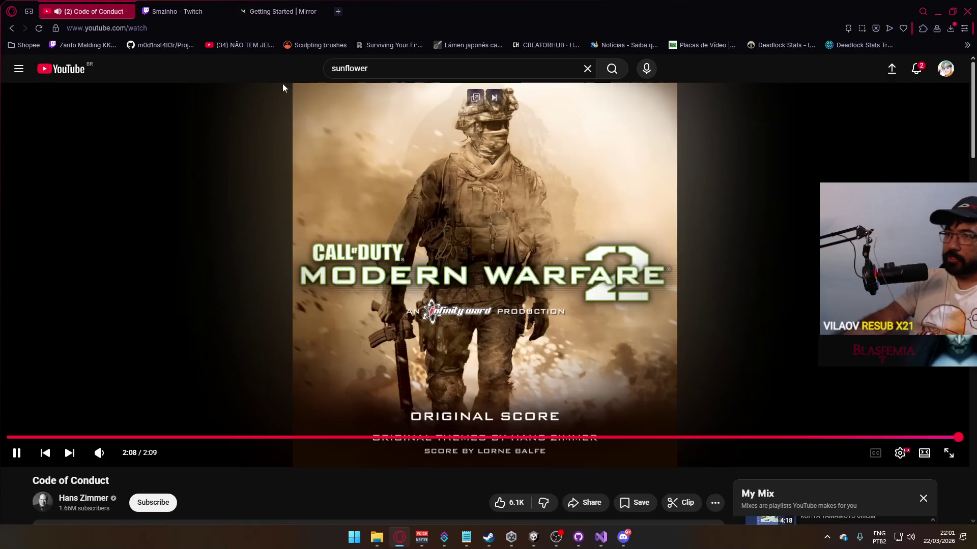
key(alt+Left)
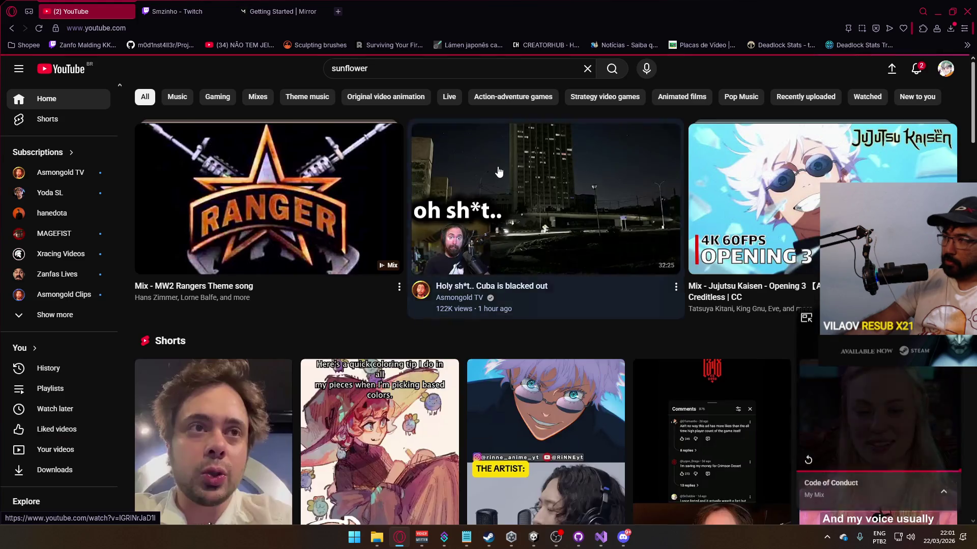
click(343, 174)
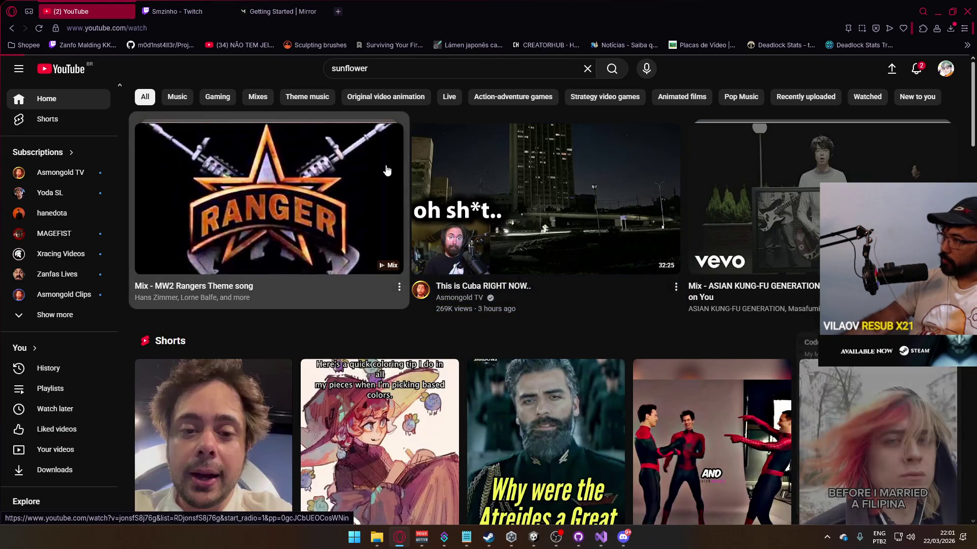
key(alt+Tab)
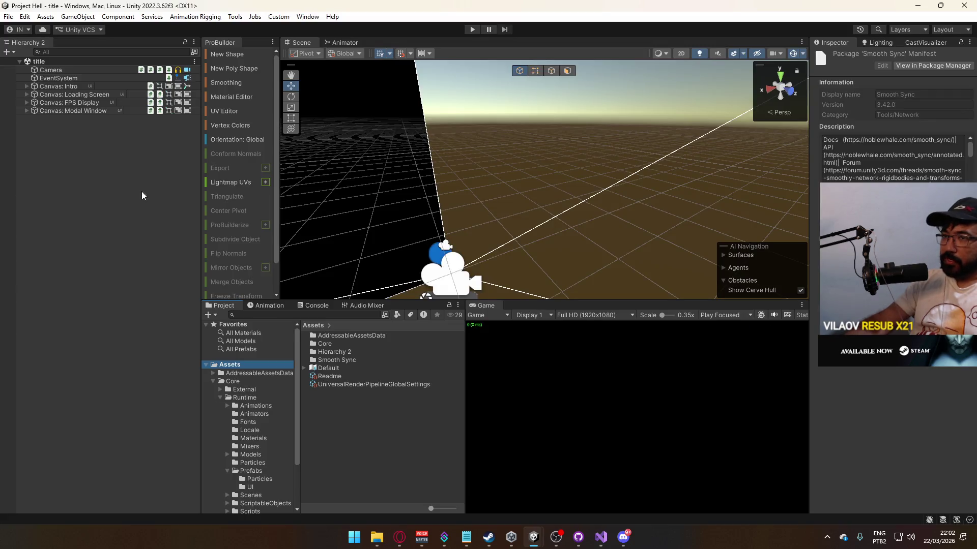
Step: Browse to Assets/Core/Runtime/Prefabs and show the Player prefab's components in the Inspector
click(220, 397)
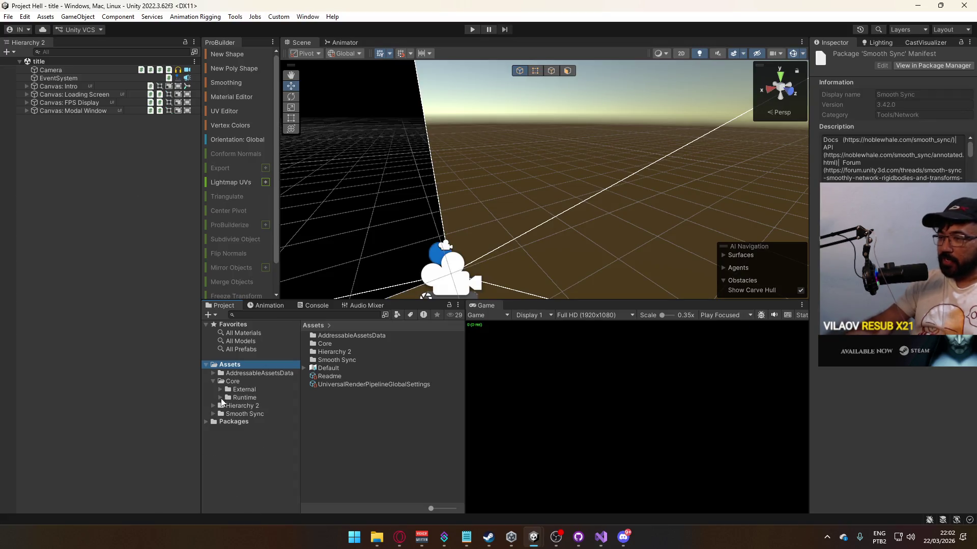
click(214, 381)
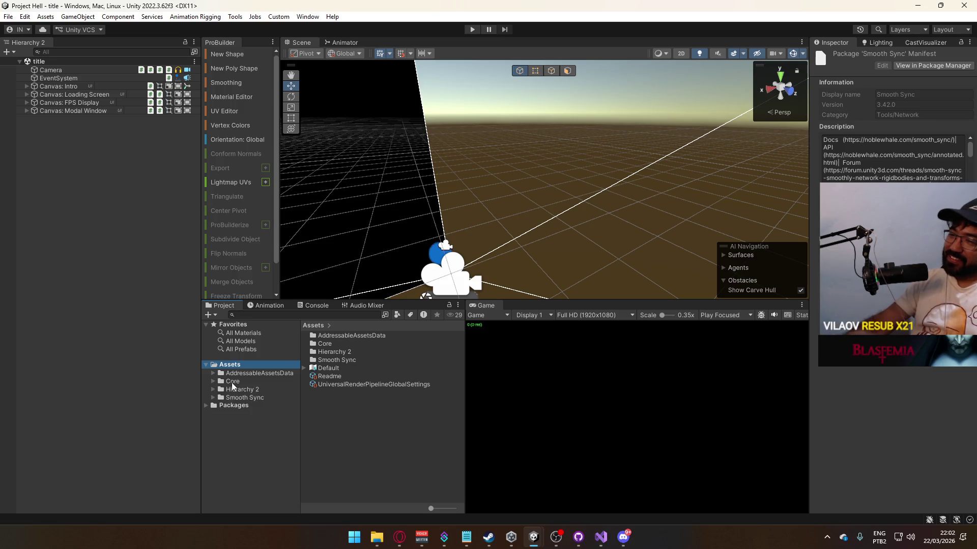
click(230, 382)
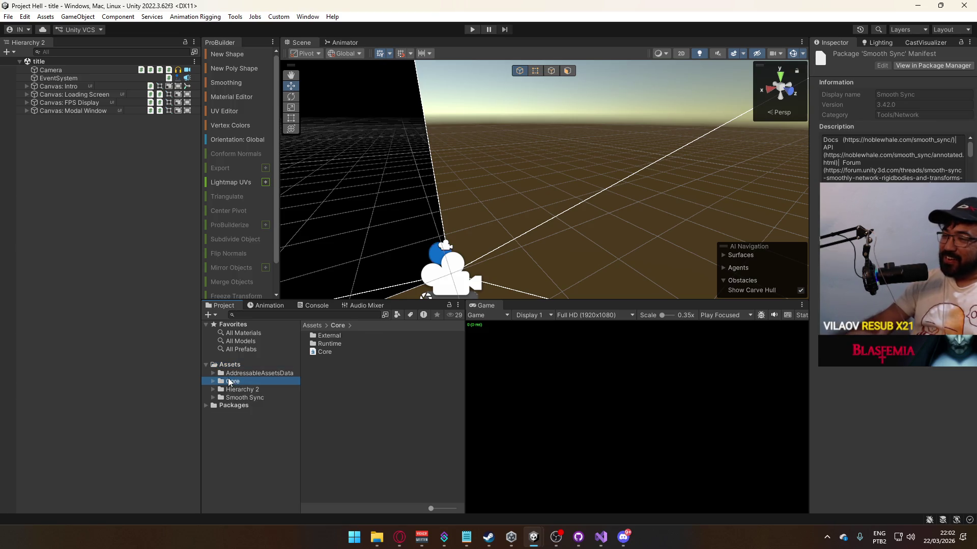
double_click(343, 344)
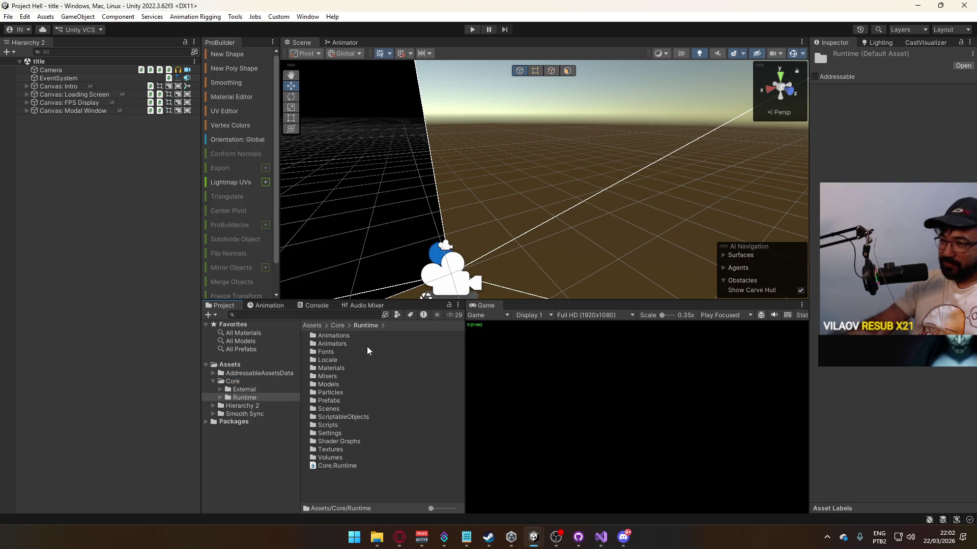
click(329, 400)
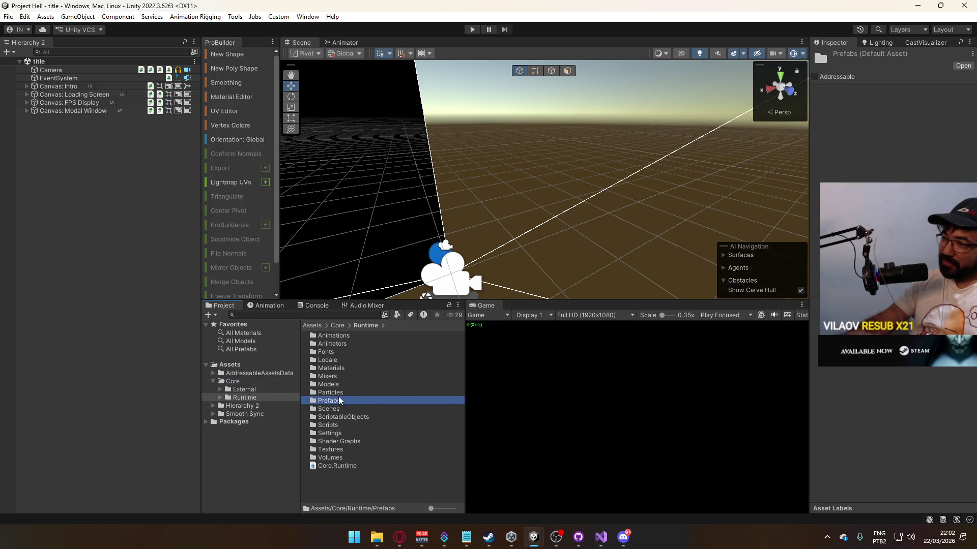
double_click(338, 399)
click(345, 402)
scroll(883, 367, down, 10)
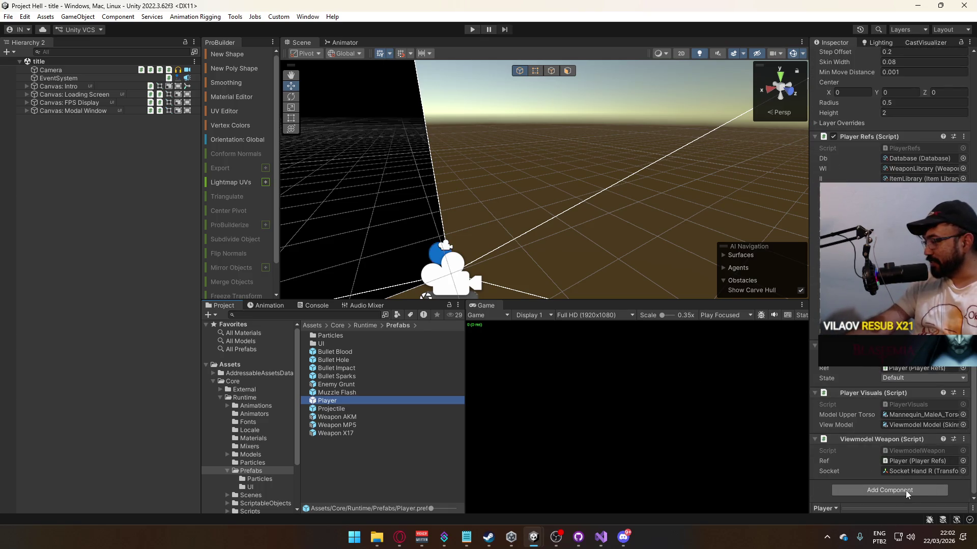
Step: Add a Smooth Sync Mirror component to the Player prefab by searching 'smooth'
click(906, 489)
text(smooth)
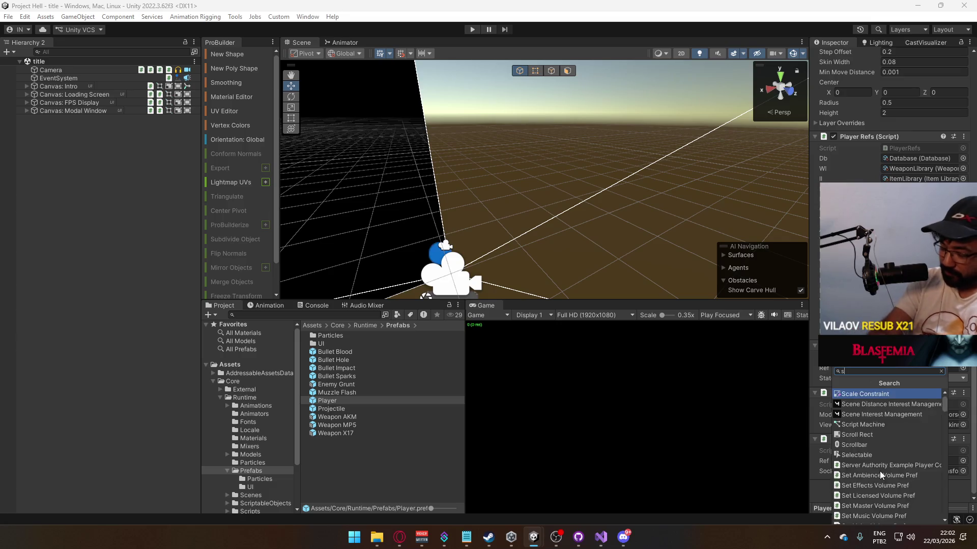
key(Down)
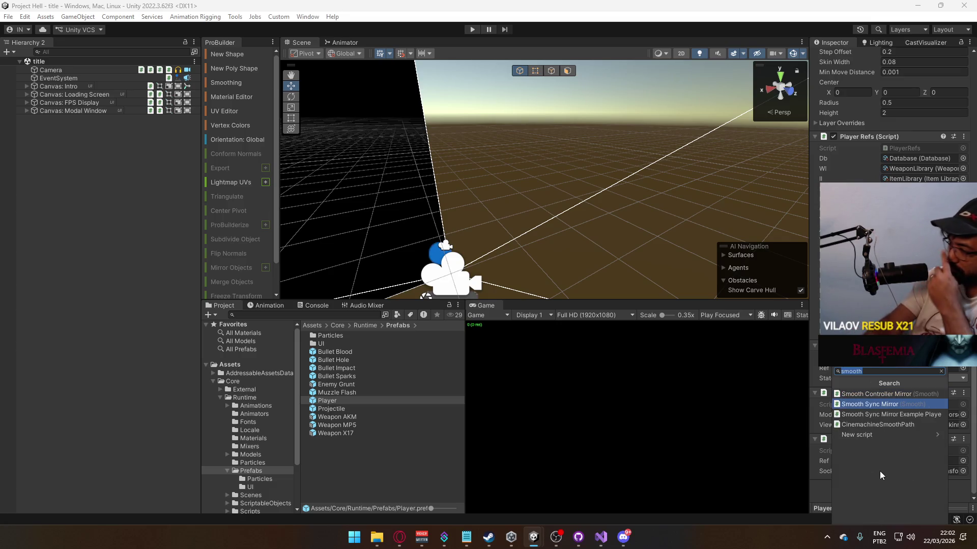
key(Return)
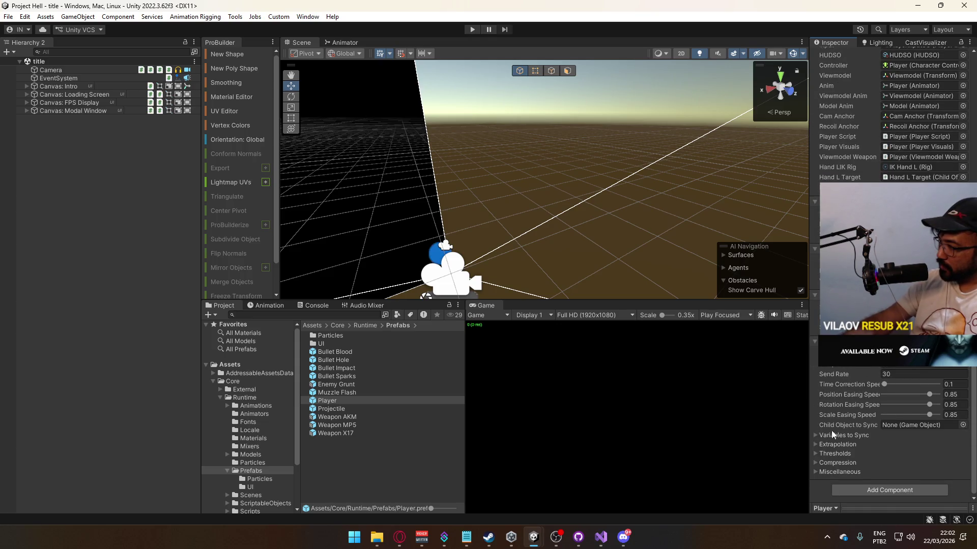
Step: In Variables to Sync, set Sync Scale to NONE and check the Sync Angular Velocity options
click(816, 437)
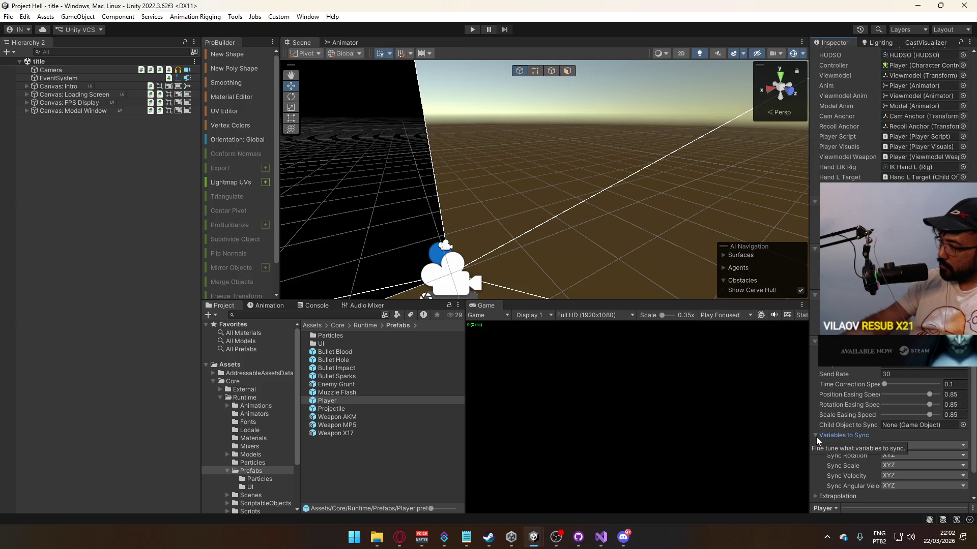
click(904, 465)
click(891, 479)
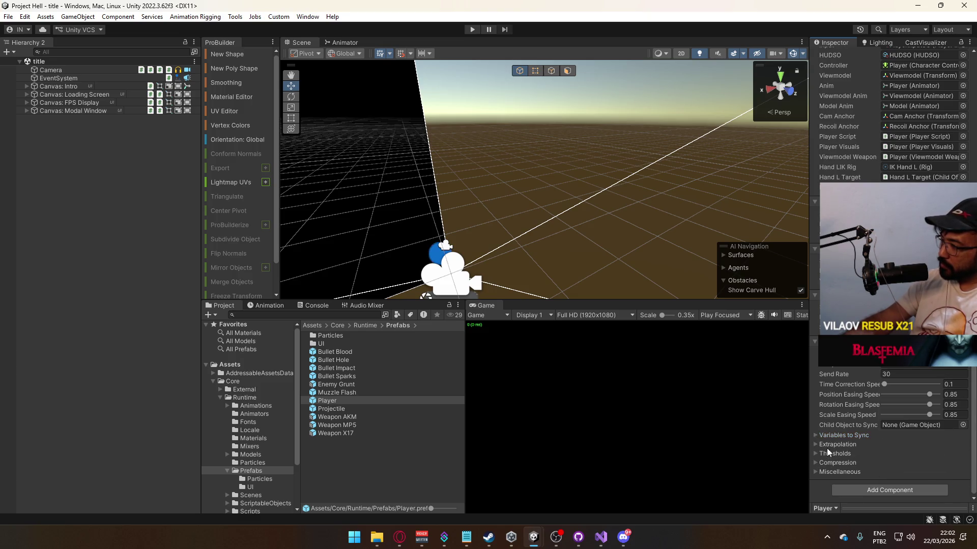
click(814, 435)
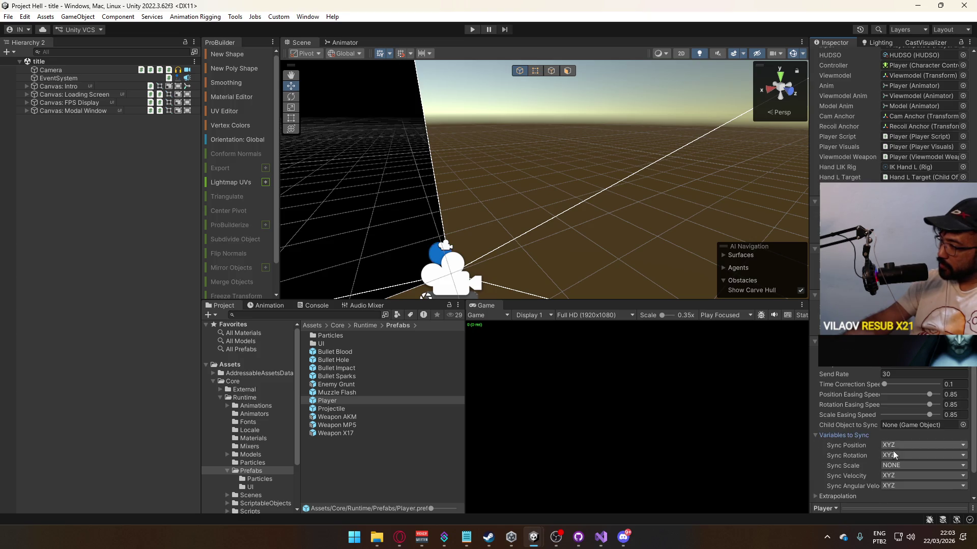
click(893, 471)
click(899, 478)
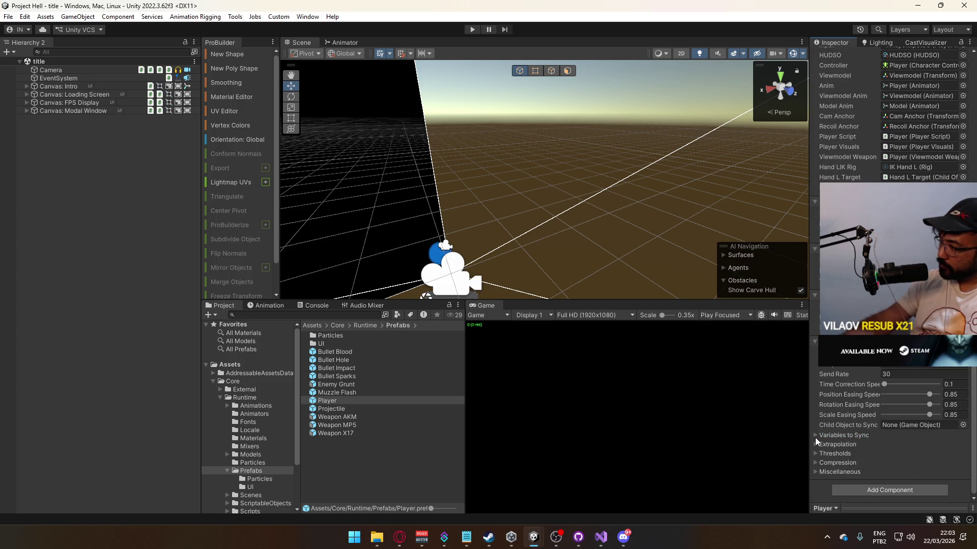
click(816, 436)
click(898, 486)
click(815, 435)
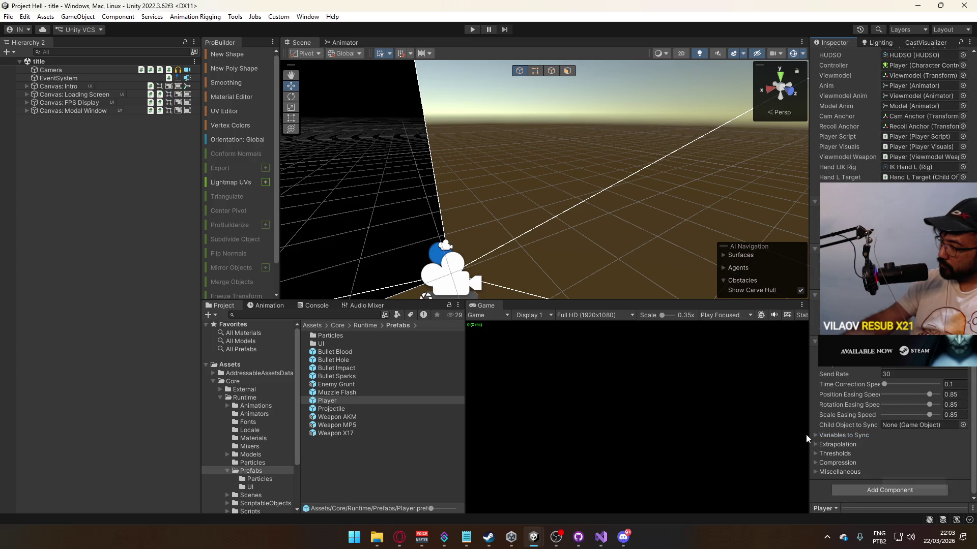
Step: Under Miscellaneous, keep Owner as the Transform Source
click(817, 469)
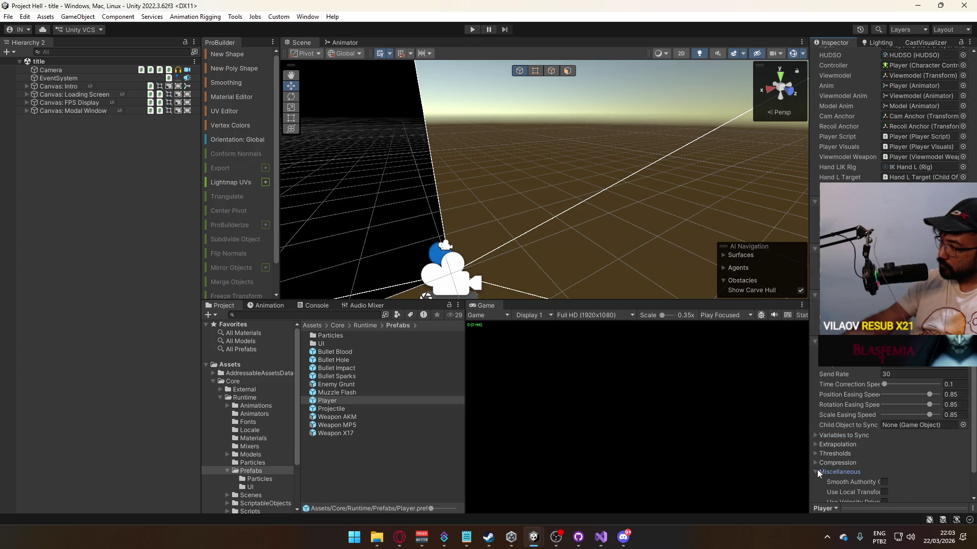
scroll(944, 457, down, 2)
click(897, 461)
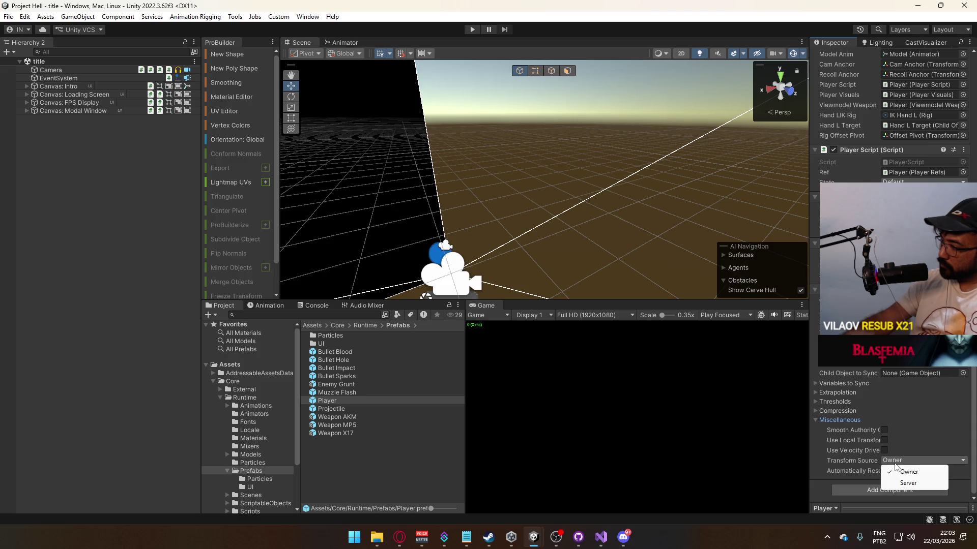
click(831, 451)
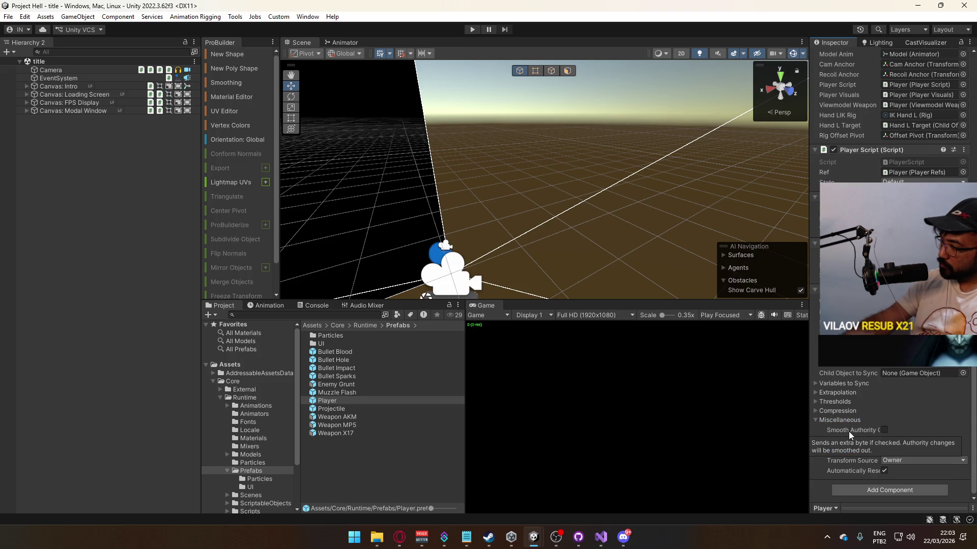
click(815, 420)
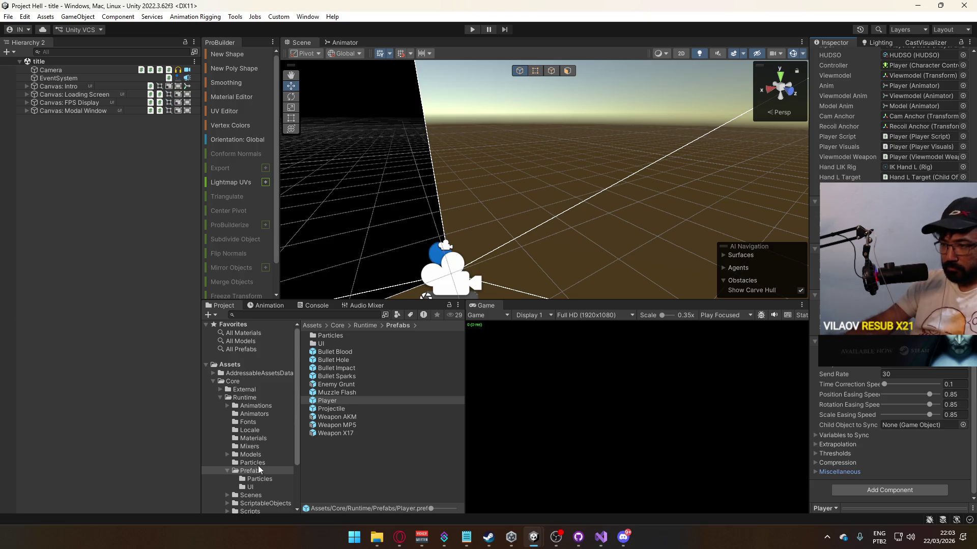
Step: Open the Scenes folder and select the title scene
scroll(256, 458, down, 3)
click(257, 435)
click(345, 376)
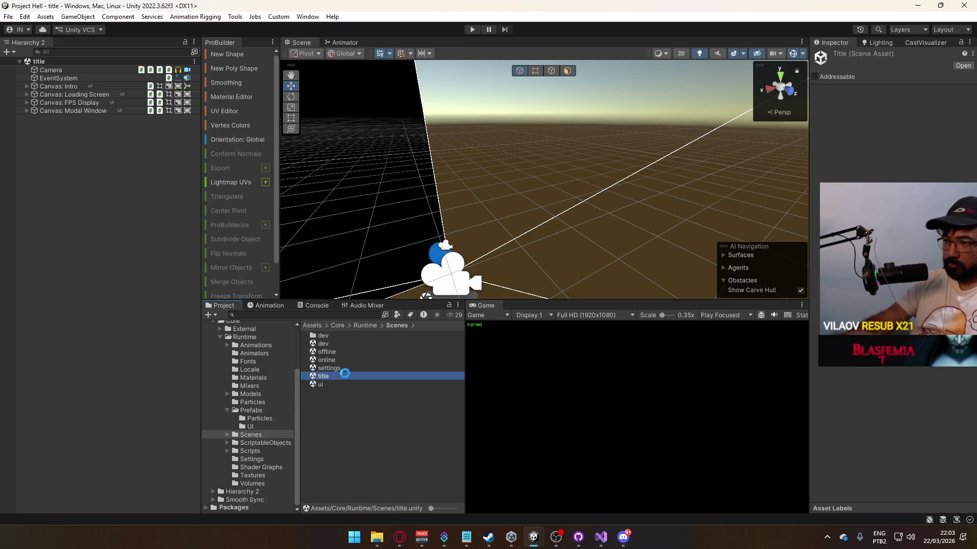
Step: Play-test by hosting from the title menu and walking in the dev map, then stop play mode
click(473, 29)
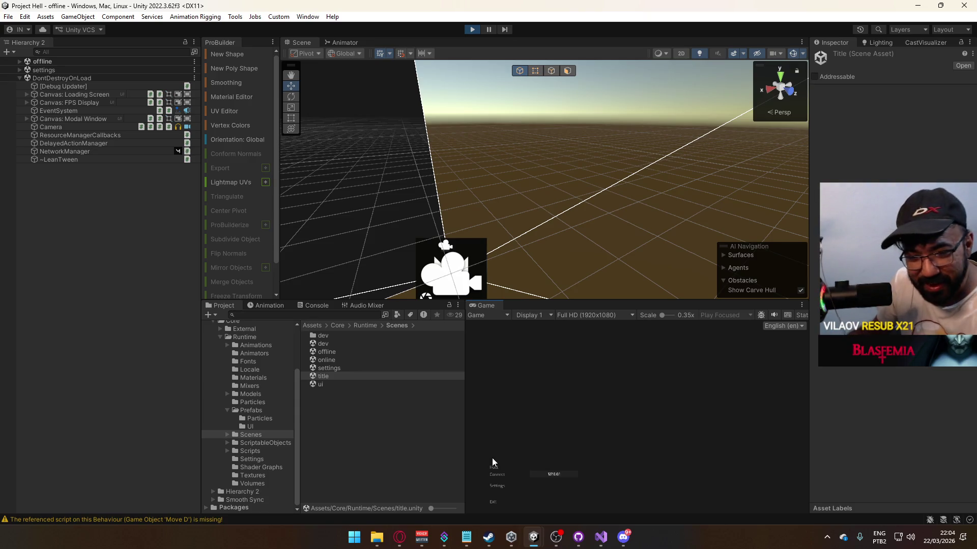
key(Return)
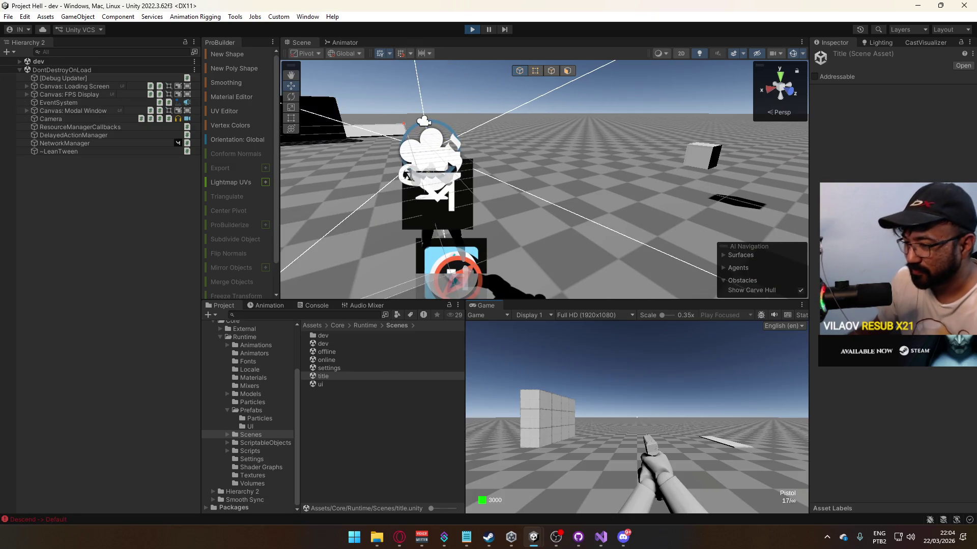
key(w)
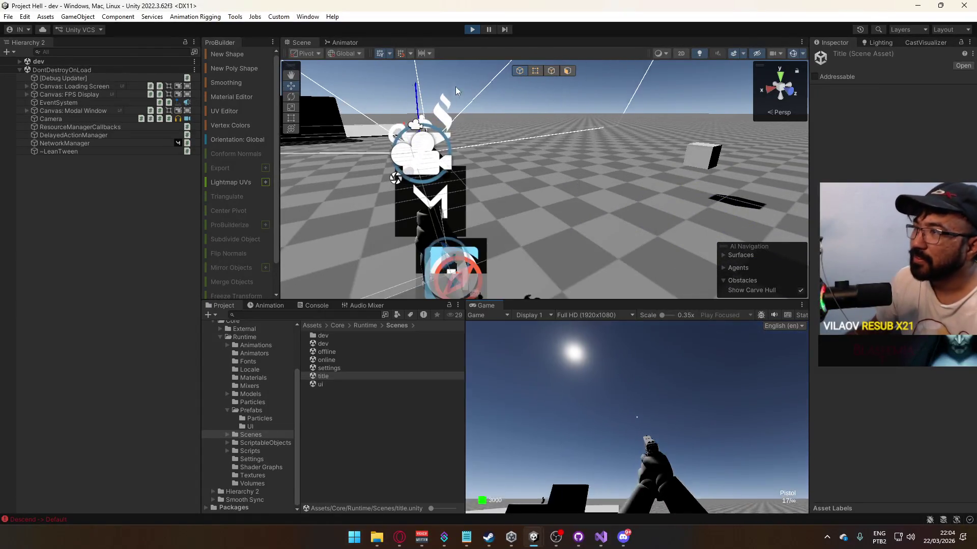
key(ctrl+p)
click(8, 16)
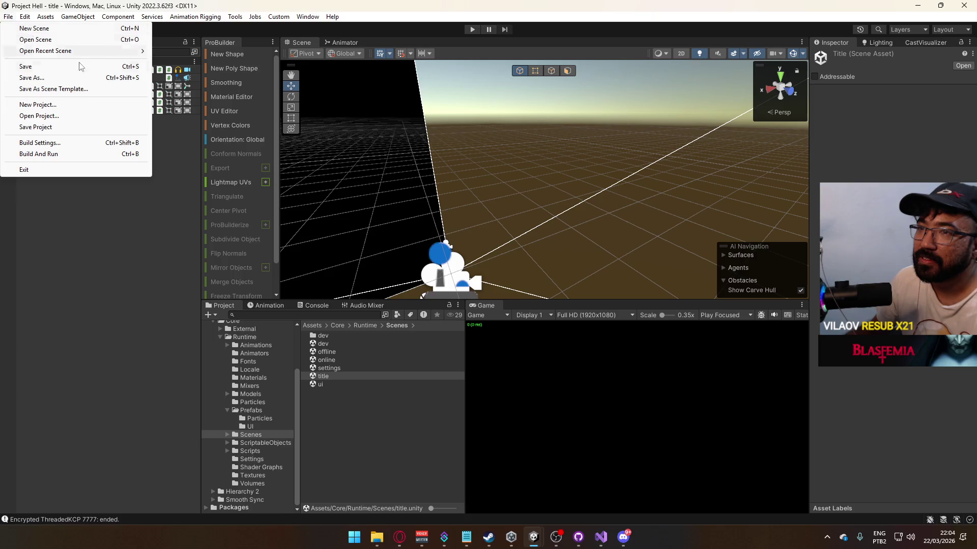
Step: Build and run the development build, then return to the Unity editor
click(58, 153)
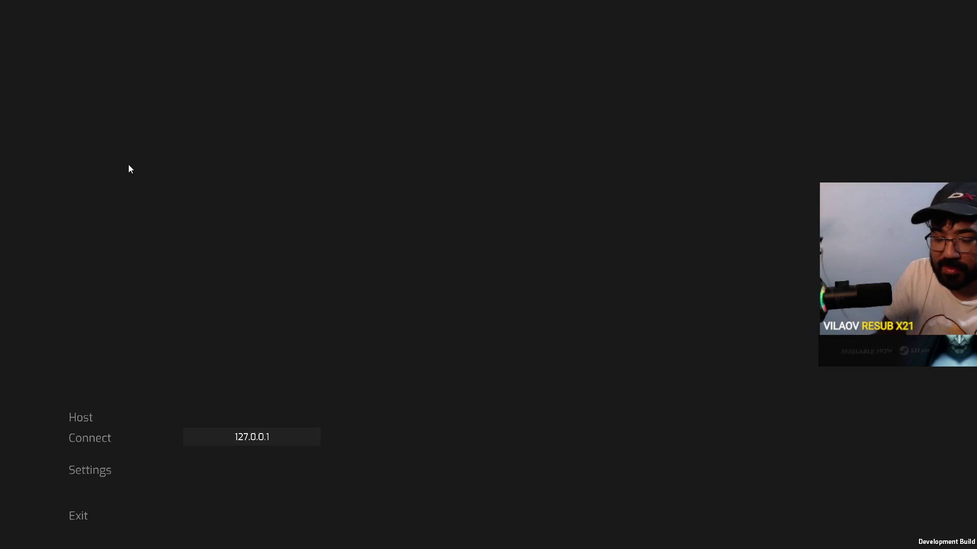
key(alt+Tab)
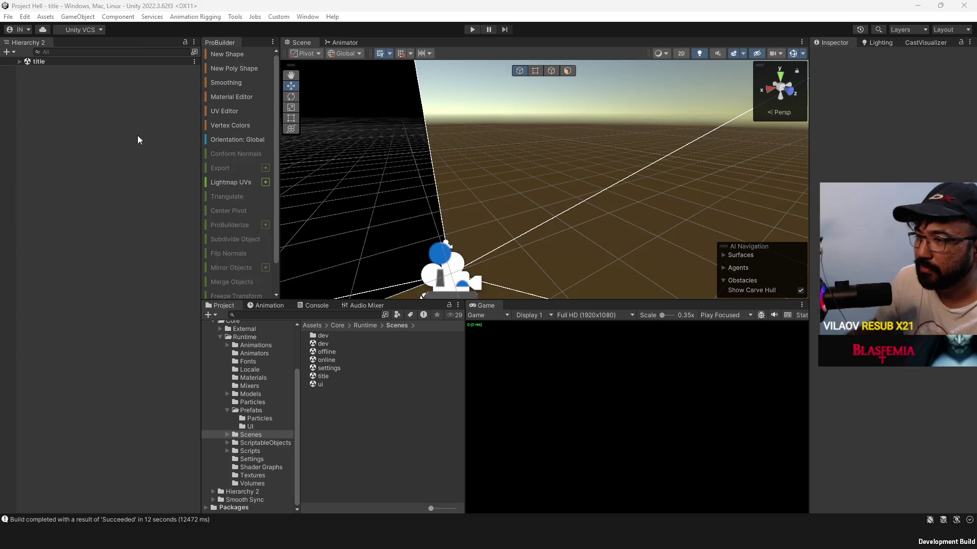
Step: Host a game in editor play mode and join it from the development build's menu
click(472, 30)
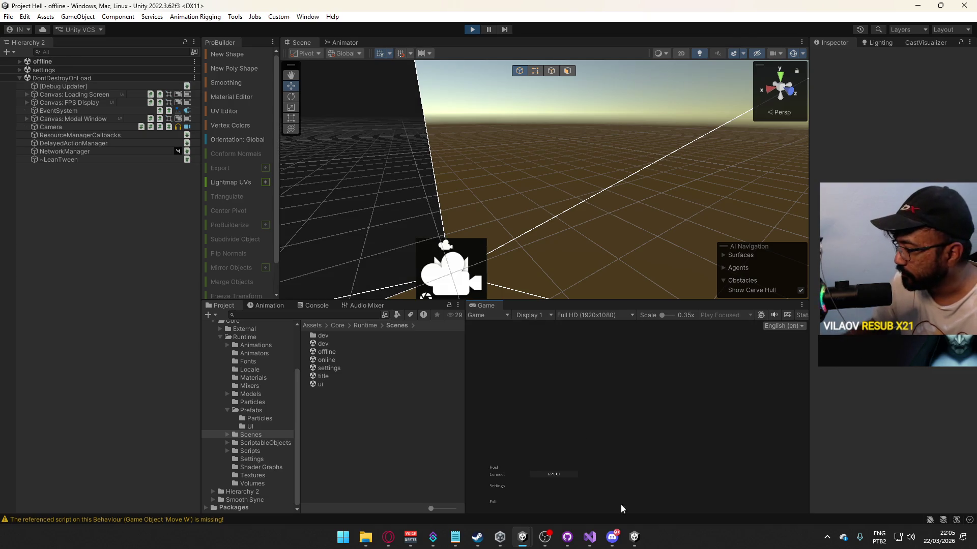
click(496, 465)
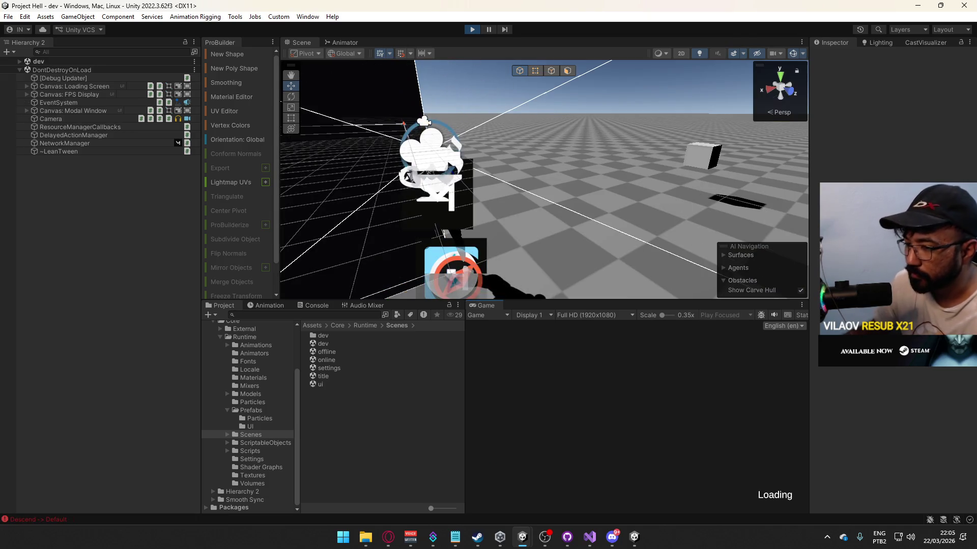
key(alt+Tab)
click(88, 438)
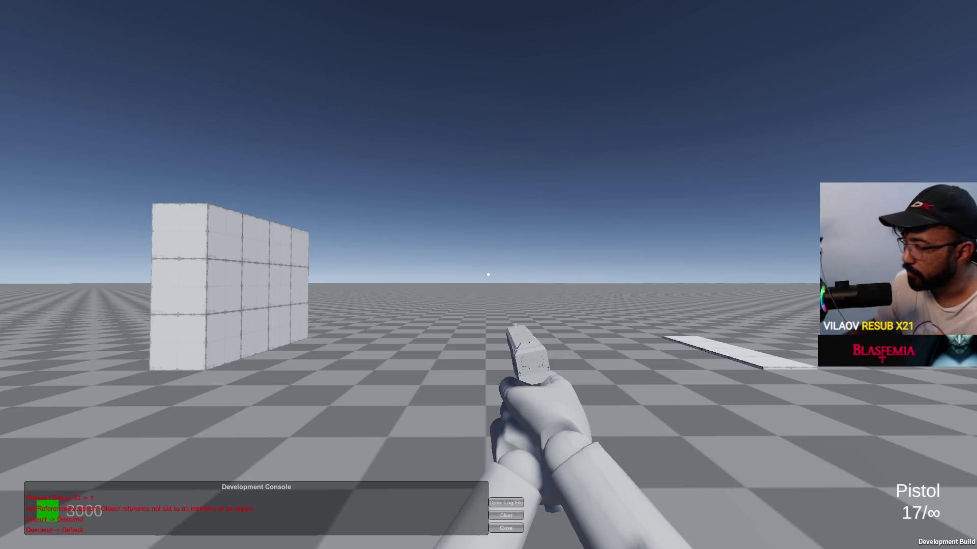
key(alt+Tab)
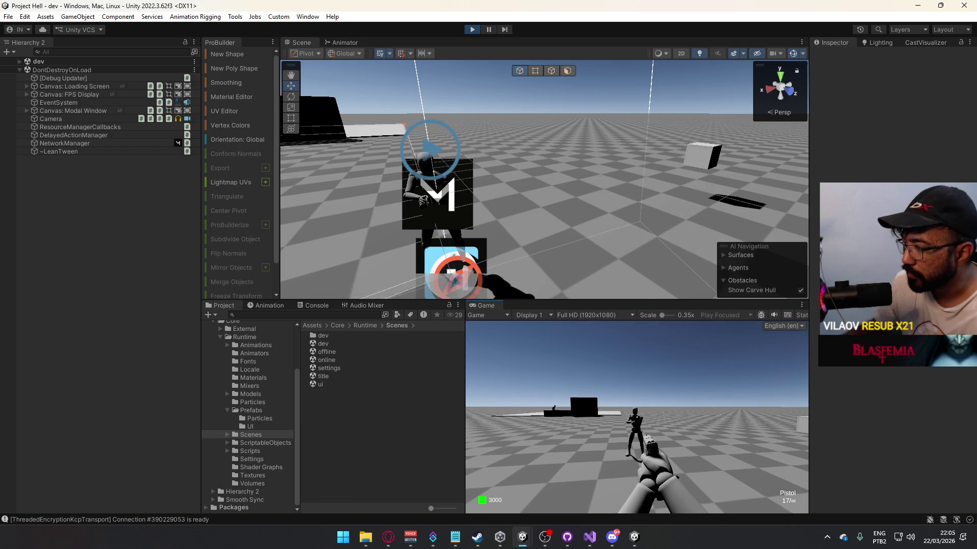
key(super)
click(633, 537)
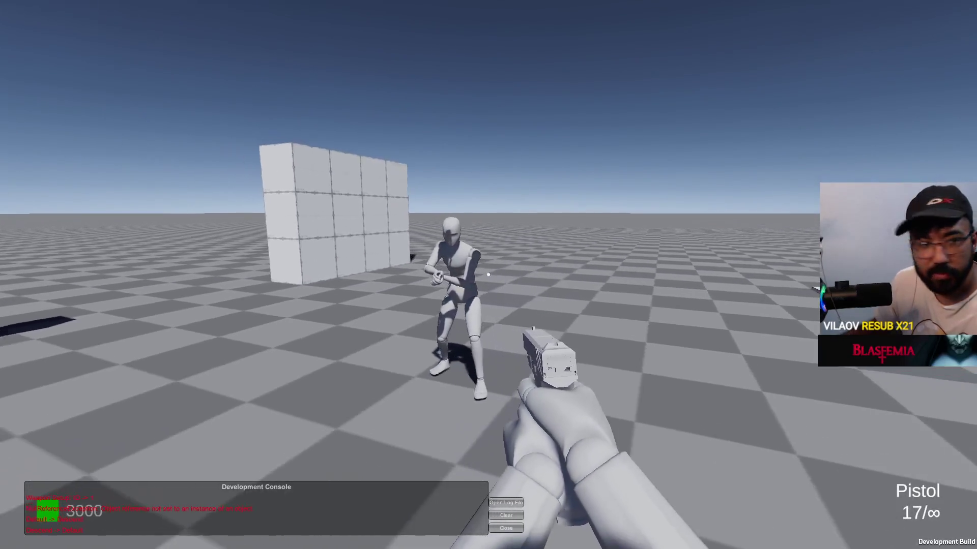
key(alt+Tab)
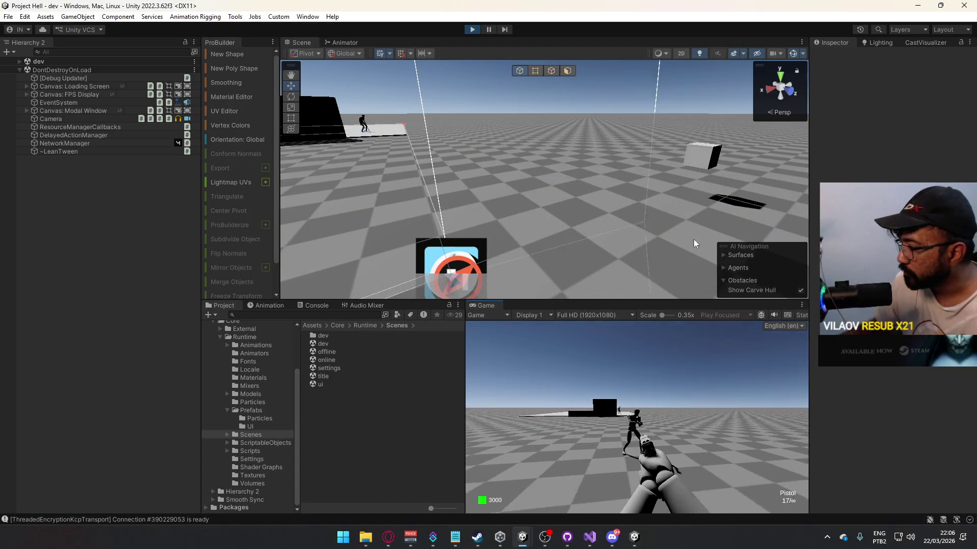
key(alt+Tab)
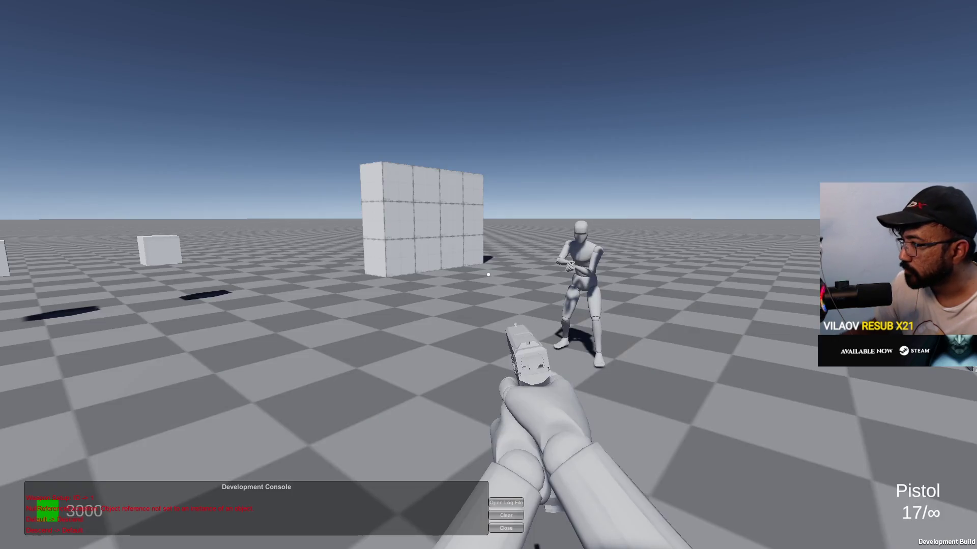
key(c)
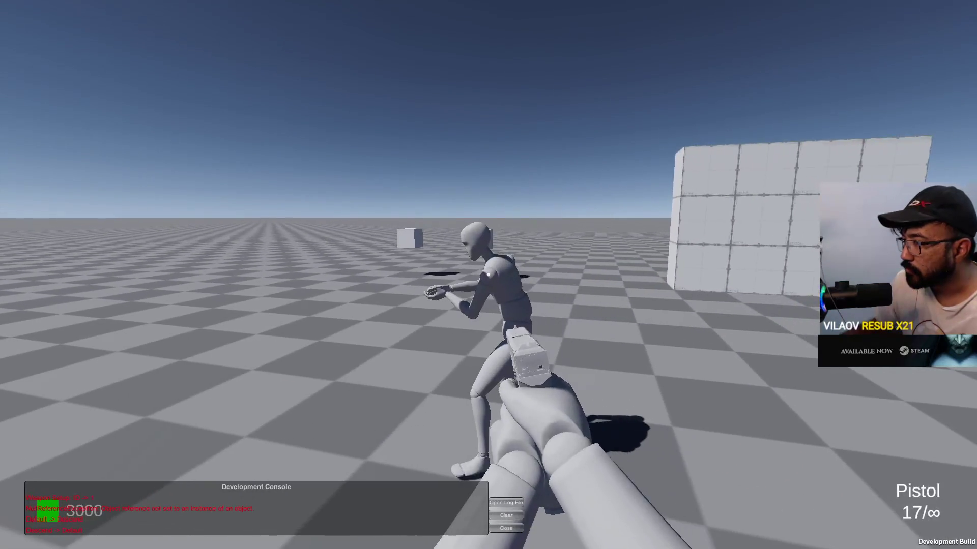
key(alt+Tab)
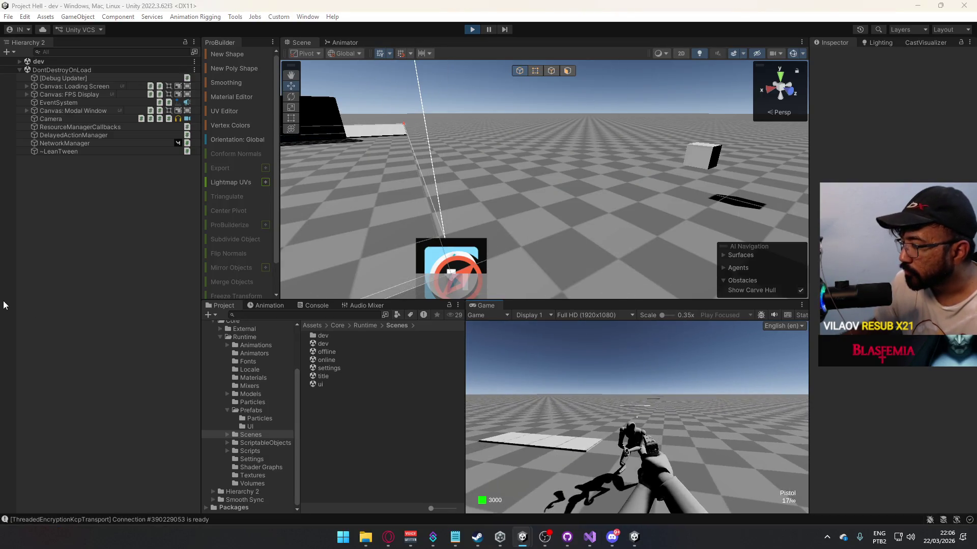
key(alt+Tab)
key(super)
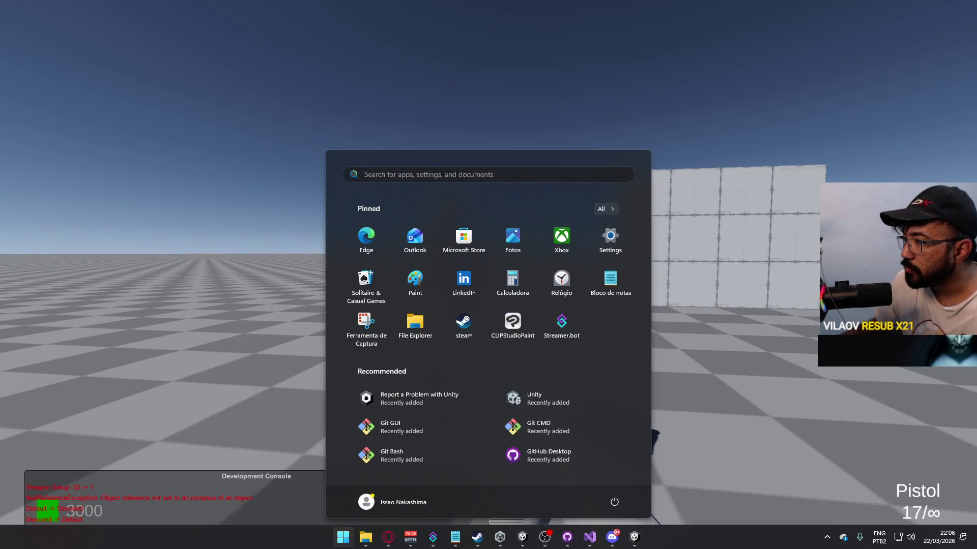
key(super)
key(super)
key(super)
mouse_move(726, 124)
mouse_down()
mouse_move(397, 97)
mouse_move(325, 71)
mouse_up()
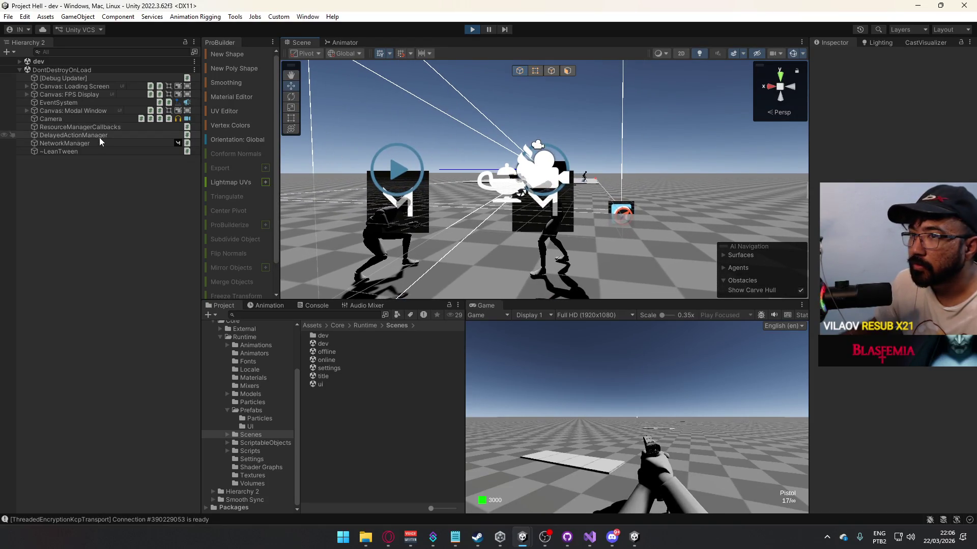
Step: Select the right-hand player's Model and try an X scale of 1.1, then revert it to 1
click(554, 244)
click(65, 249)
click(900, 117)
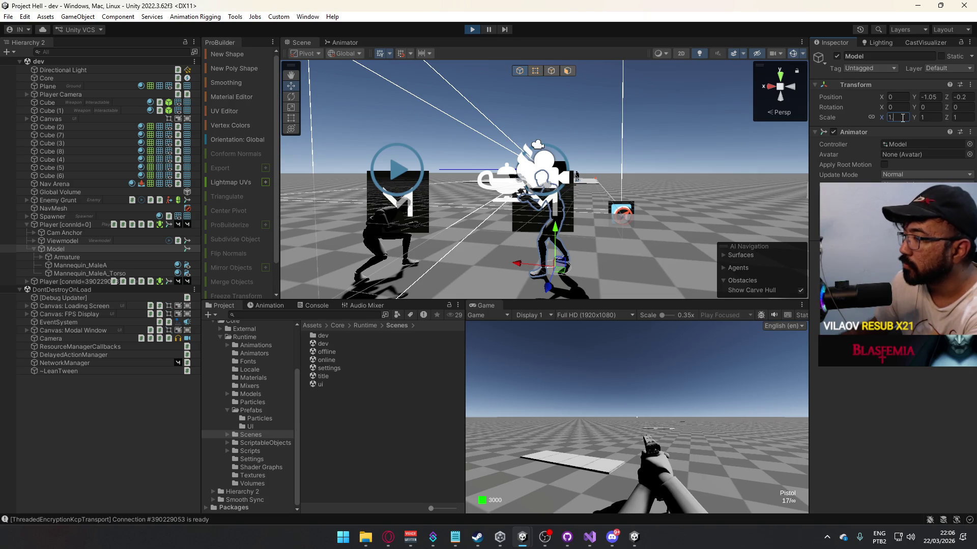
text(.1)
key(BackSpace)
key(BackSpace)
Step: Select the second player's Model, edit its X scale, and compare against the development build
click(33, 249)
click(27, 282)
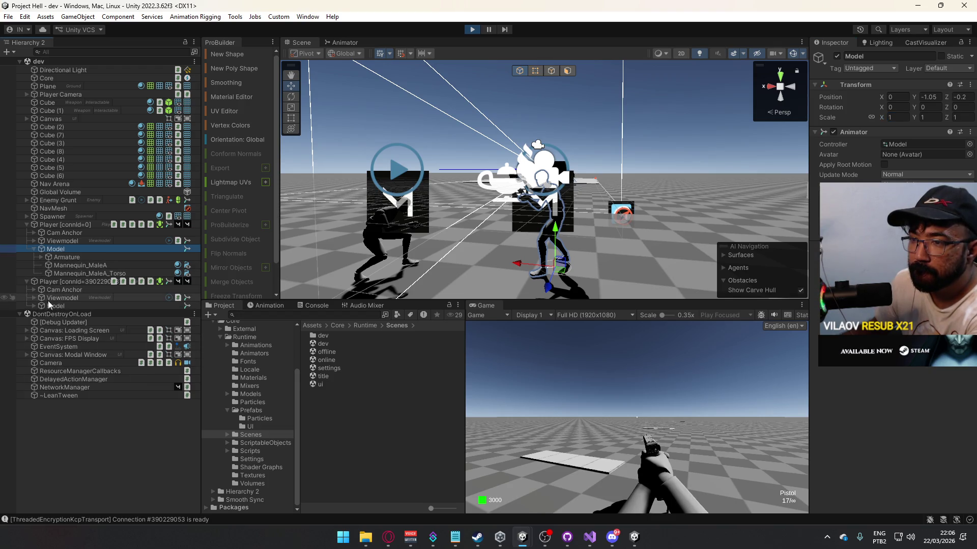
click(51, 306)
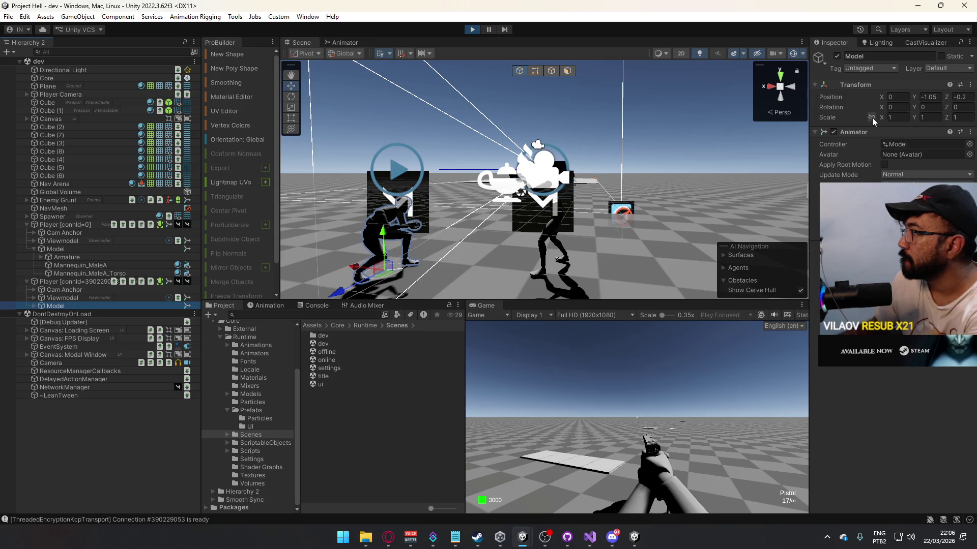
click(906, 119)
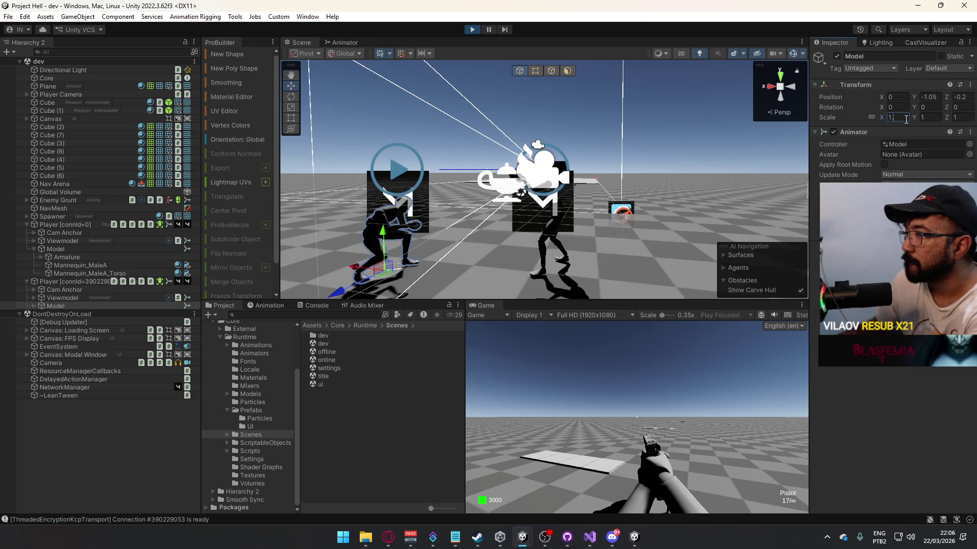
text(.1)
key(alt+Tab)
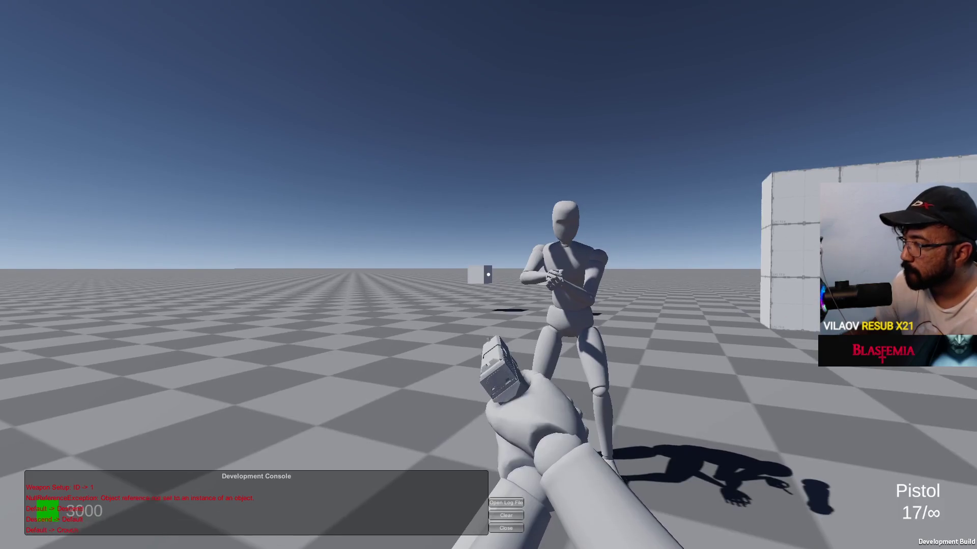
key(alt+Tab)
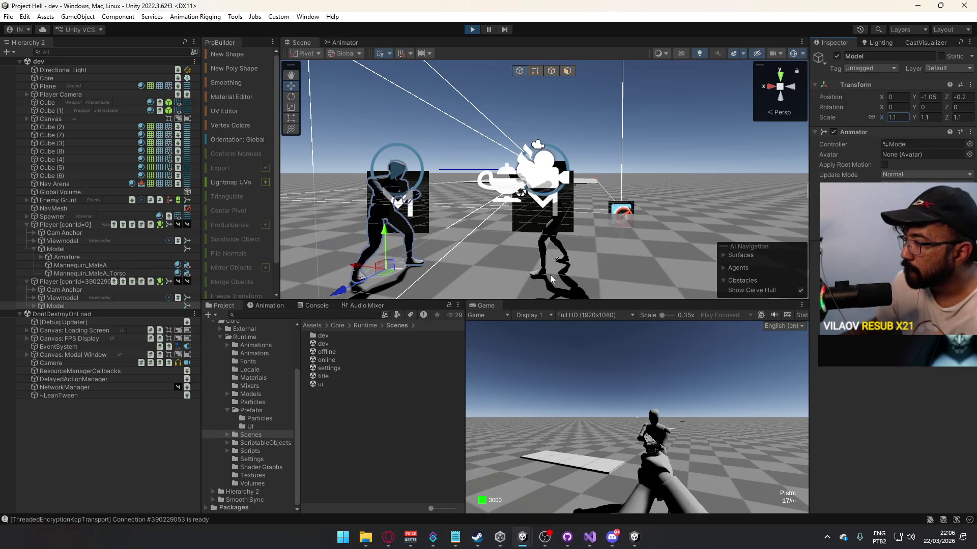
Step: Maximize the Game view, walk away from the other player, exit play mode, then go to Visual Studio
right_click(485, 305)
click(509, 336)
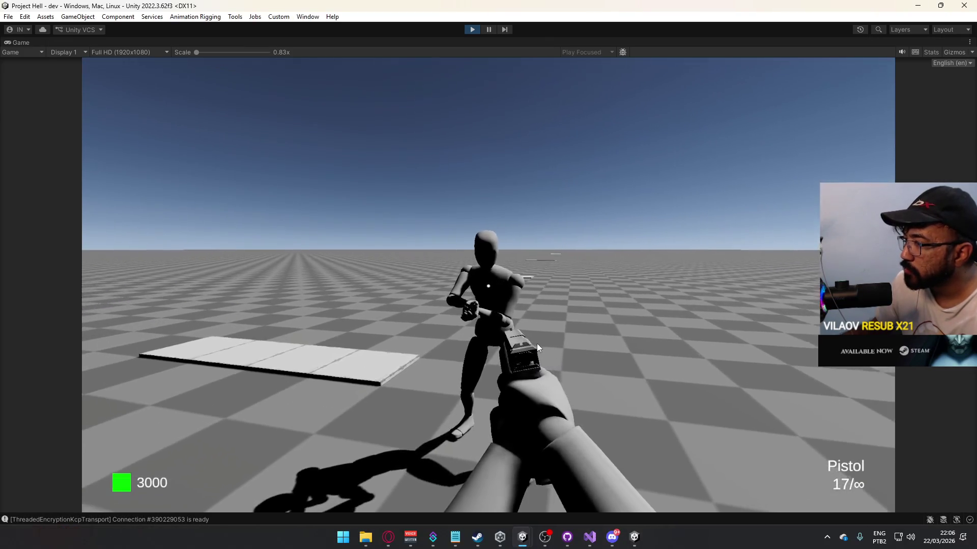
key(s)
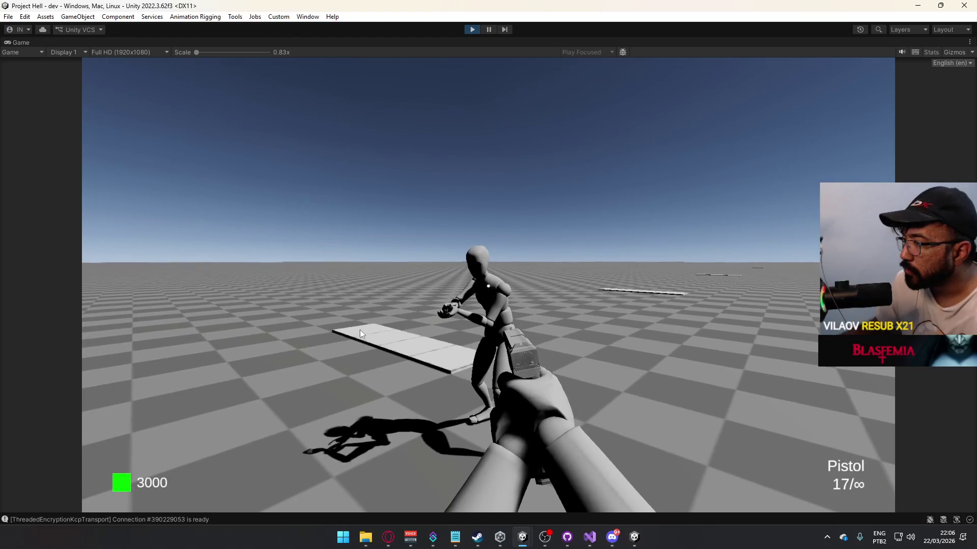
key(super)
key(Escape)
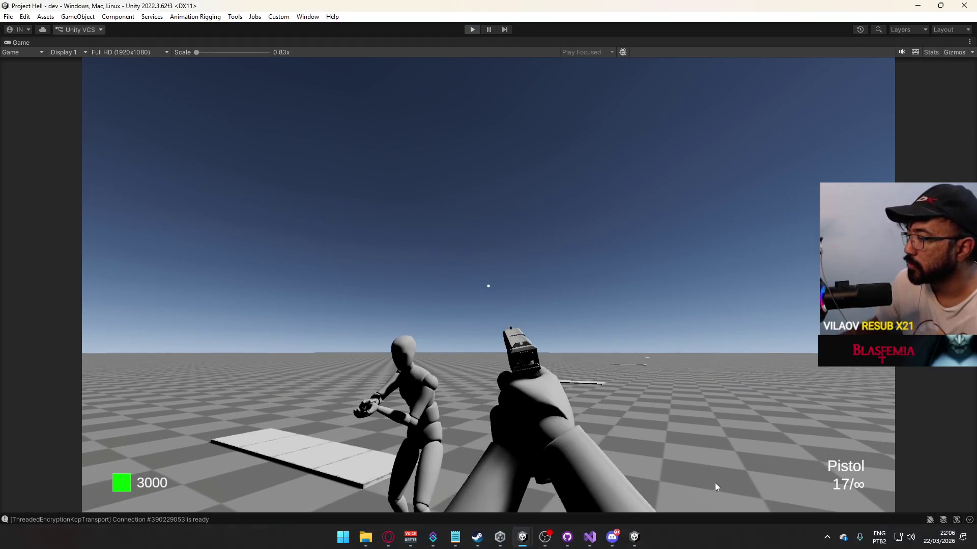
key(ctrl+p)
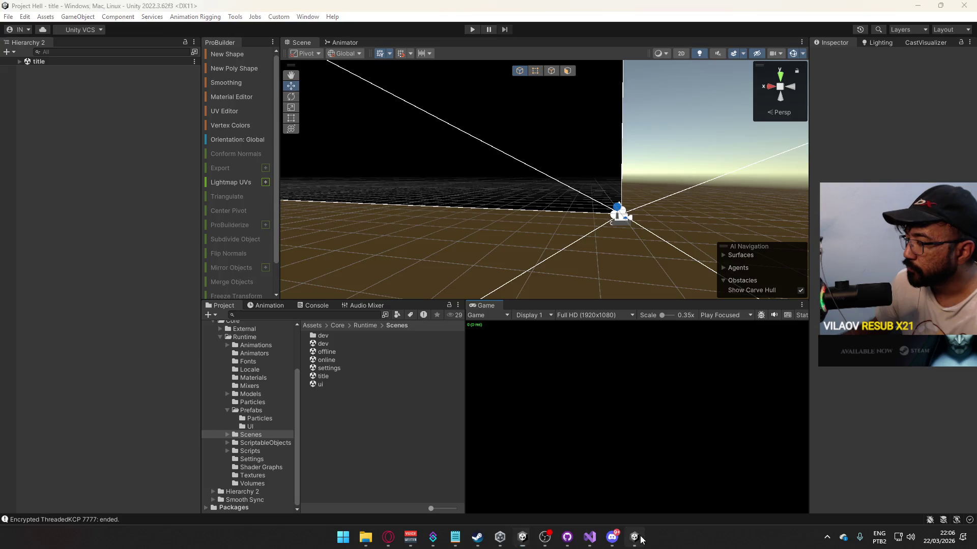
click(631, 537)
key(alt+Tab)
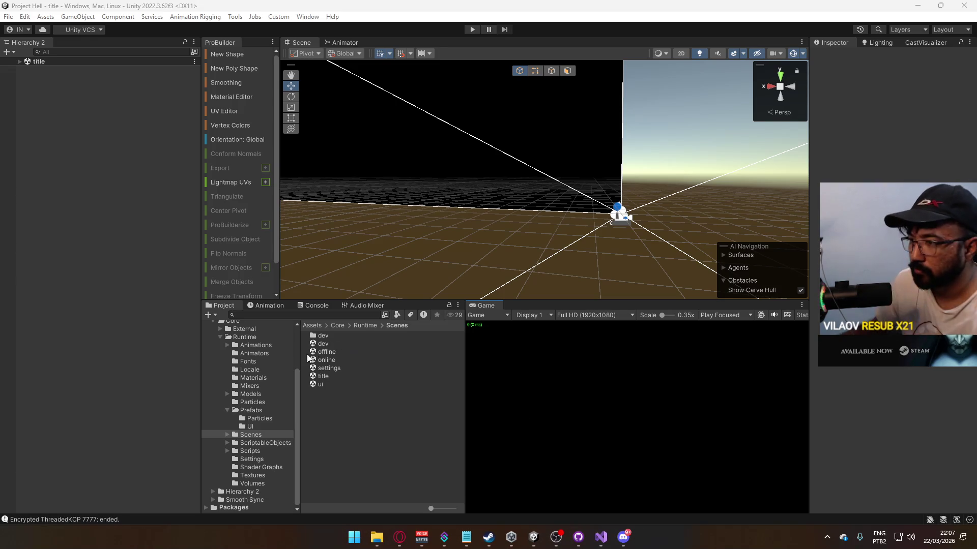
key(alt+Tab)
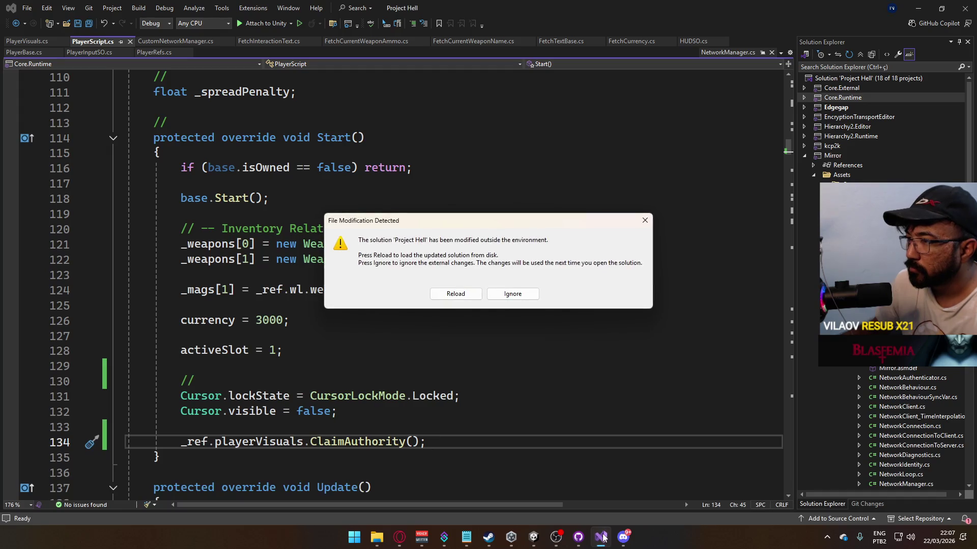
Step: Reload the modified solution and open PlayerVisuals.cs
click(465, 297)
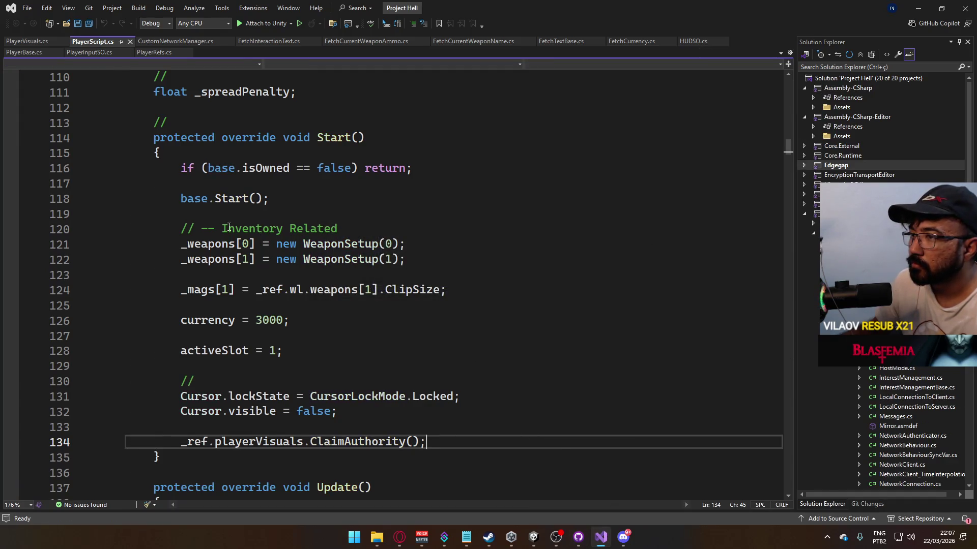
click(343, 186)
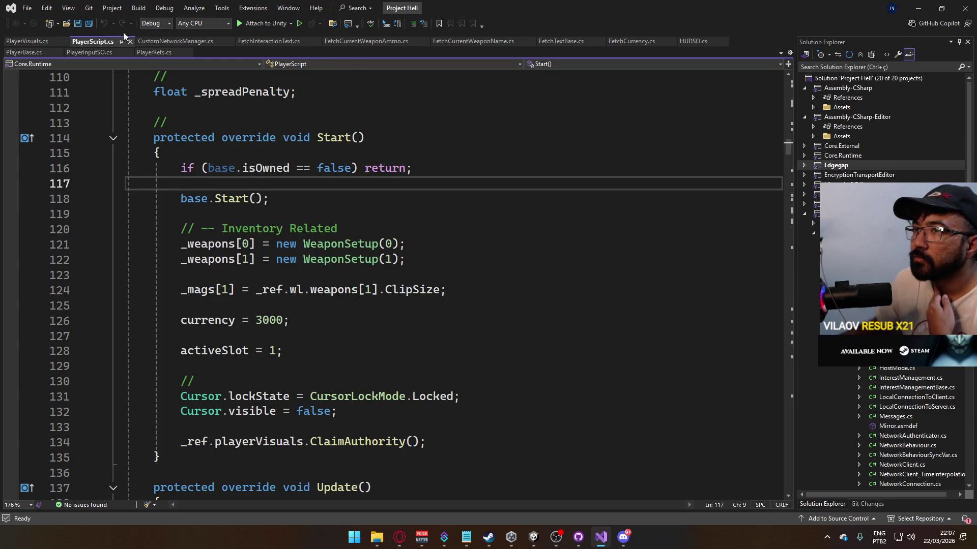
click(27, 41)
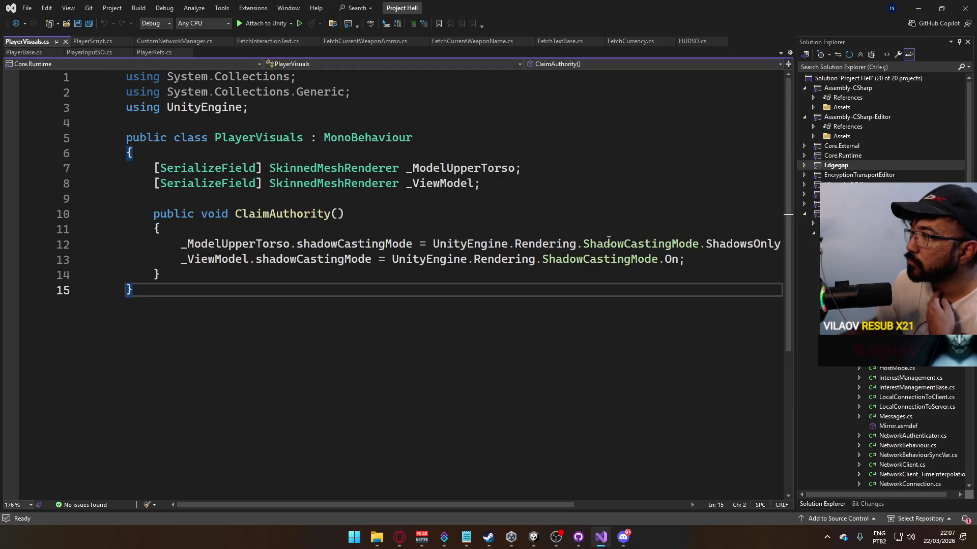
Step: Change the view model's ShadowCastingMode.On to Off, save PlayerVisuals.cs, and return to Unity
double_click(670, 259)
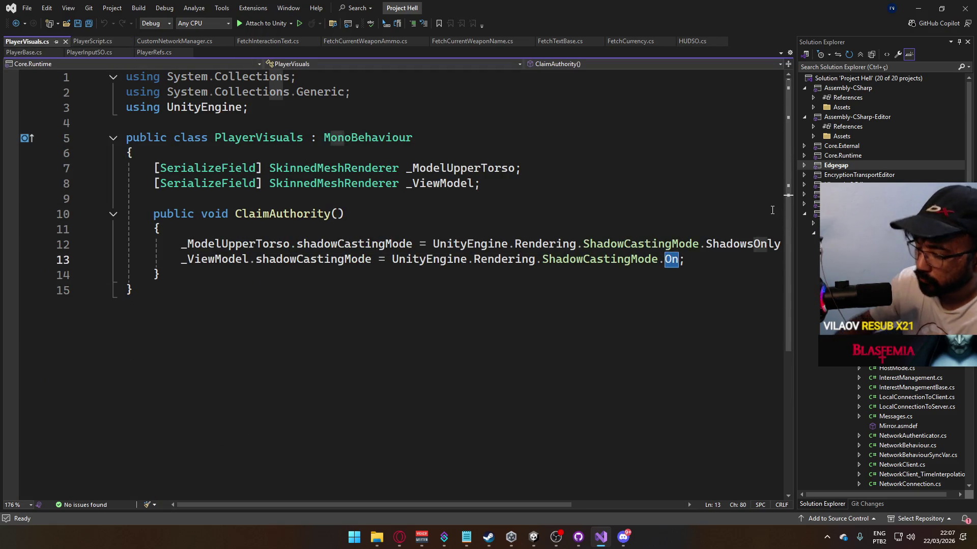
text(of)
key(Tab)
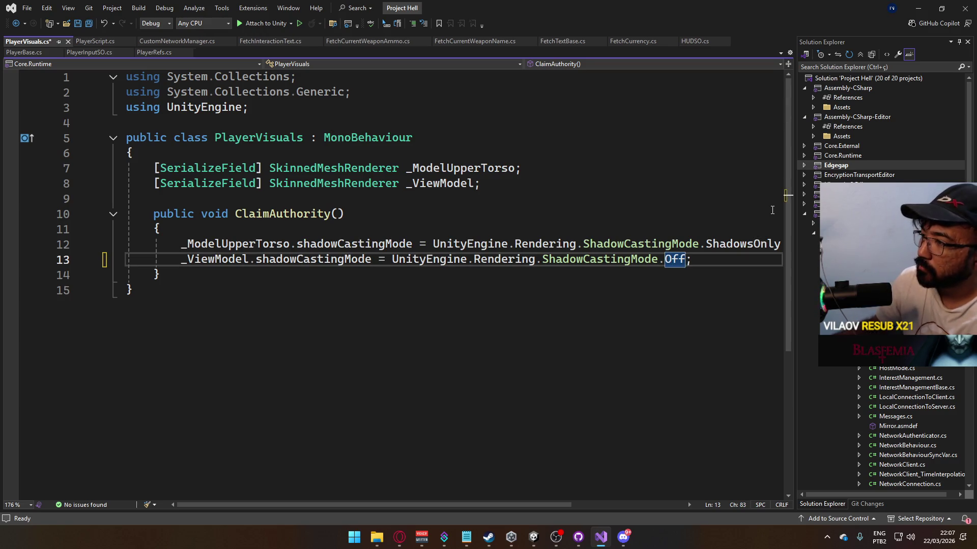
click(458, 202)
key(ctrl+s)
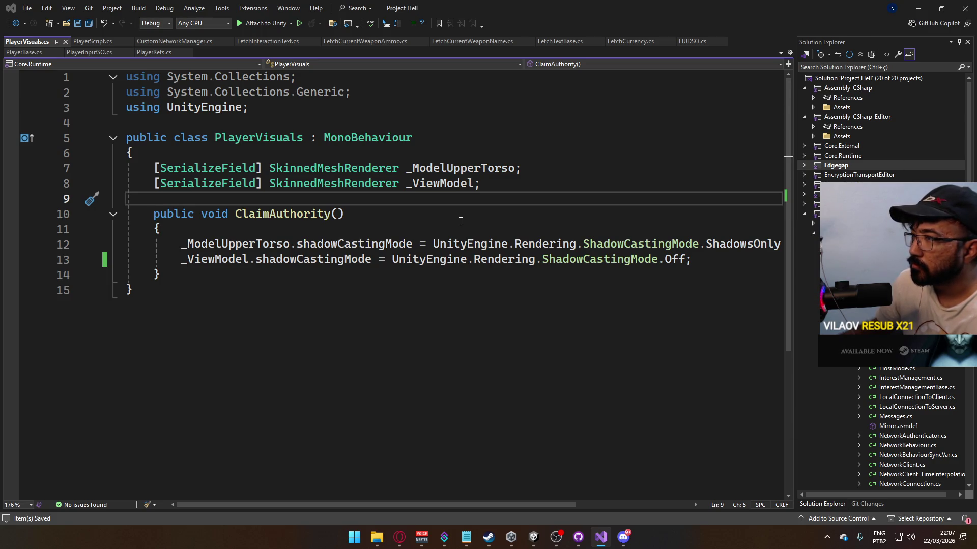
key(alt+Tab)
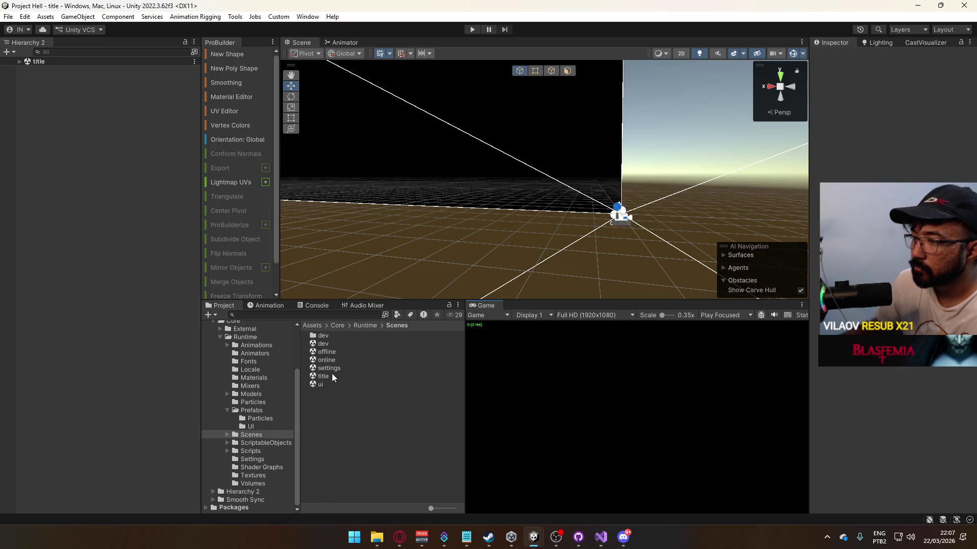
Step: Open the Player prefab to inspect its Viewmodel Model, then list the Scenes folder
click(247, 411)
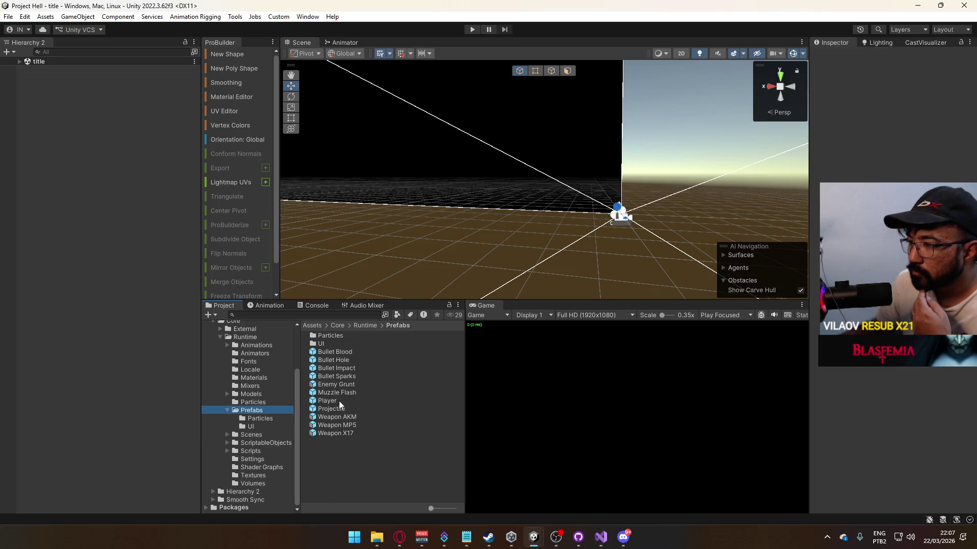
double_click(339, 401)
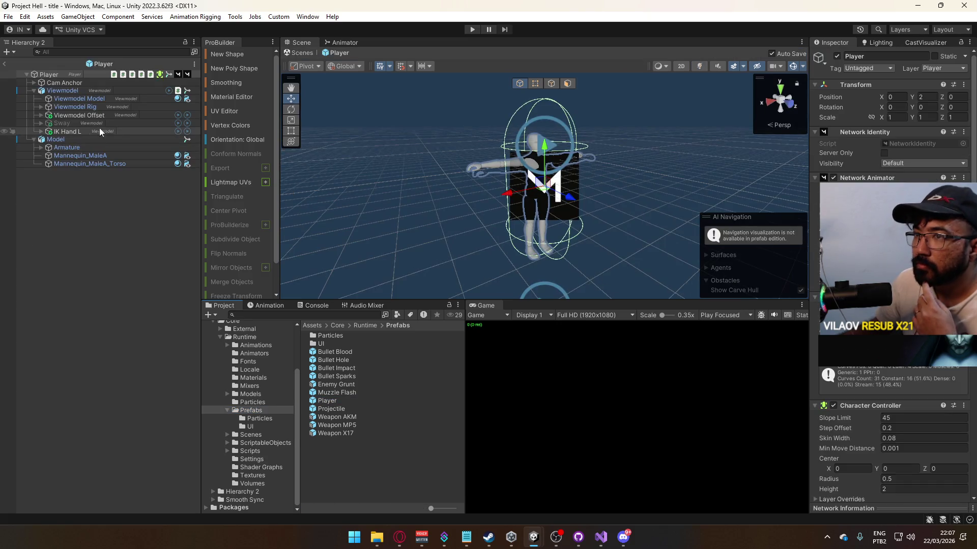
click(81, 98)
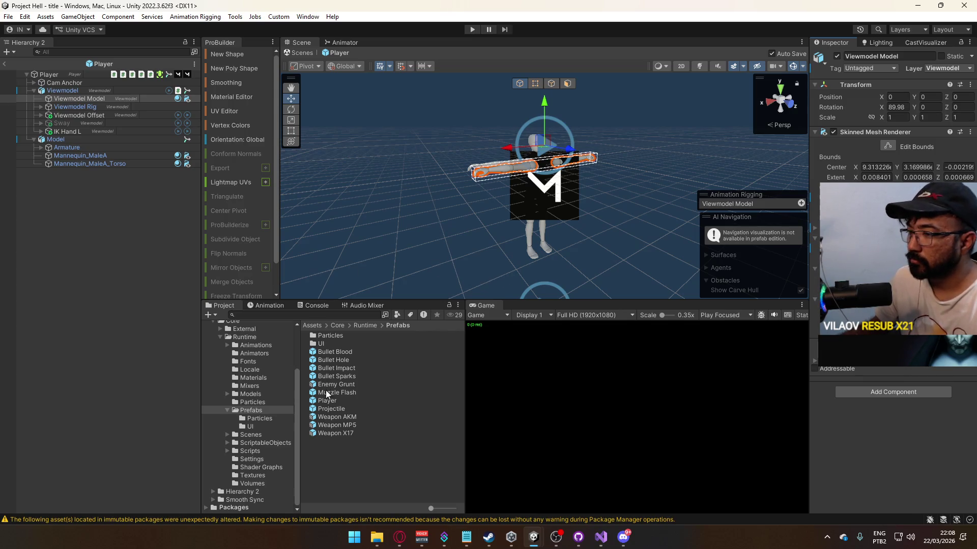
click(254, 435)
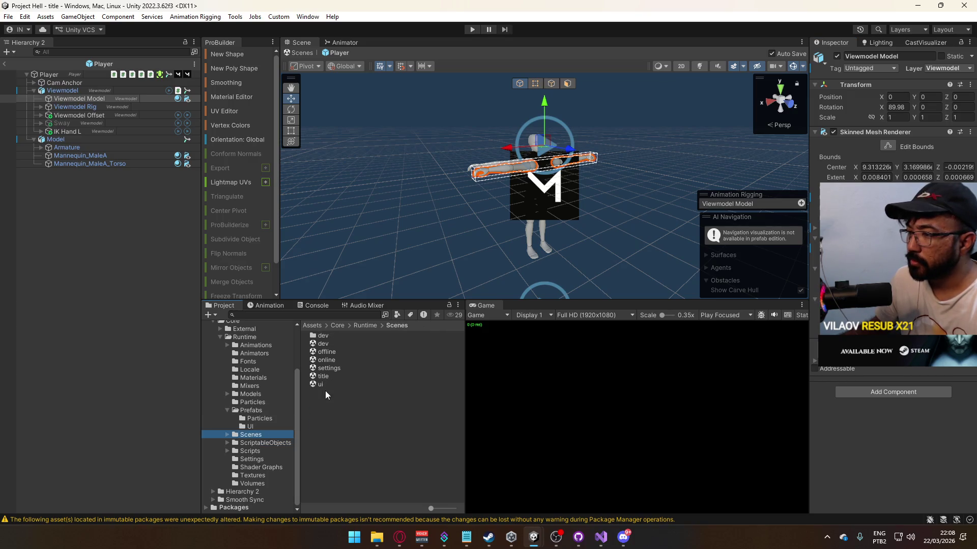
Step: Open dev.unity, inspect Player Camera and its Overlay Cam child, then open offline.unity
double_click(340, 343)
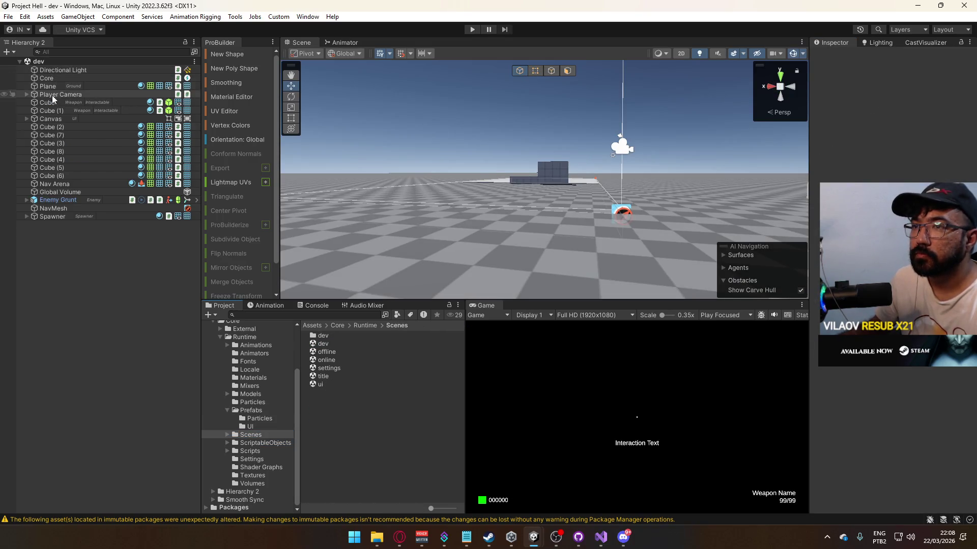
click(65, 95)
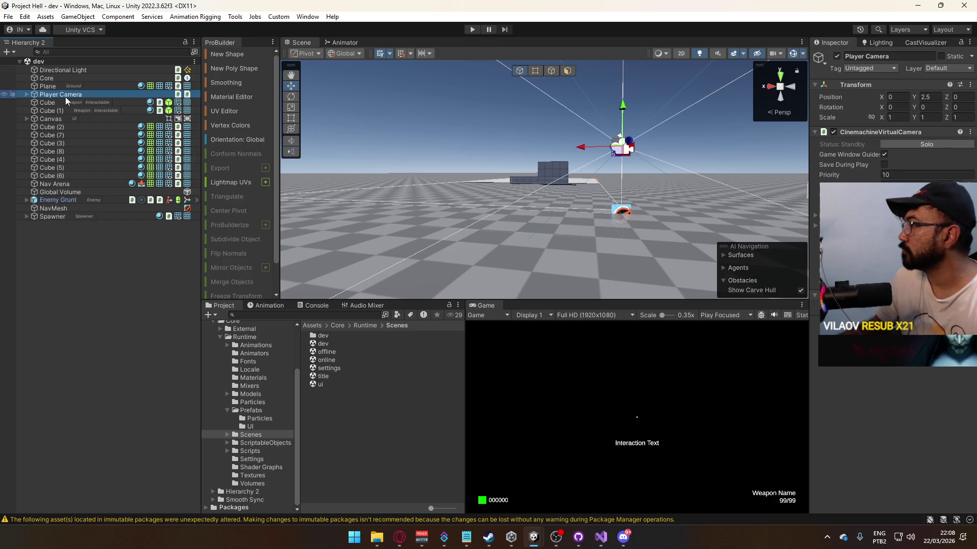
click(26, 94)
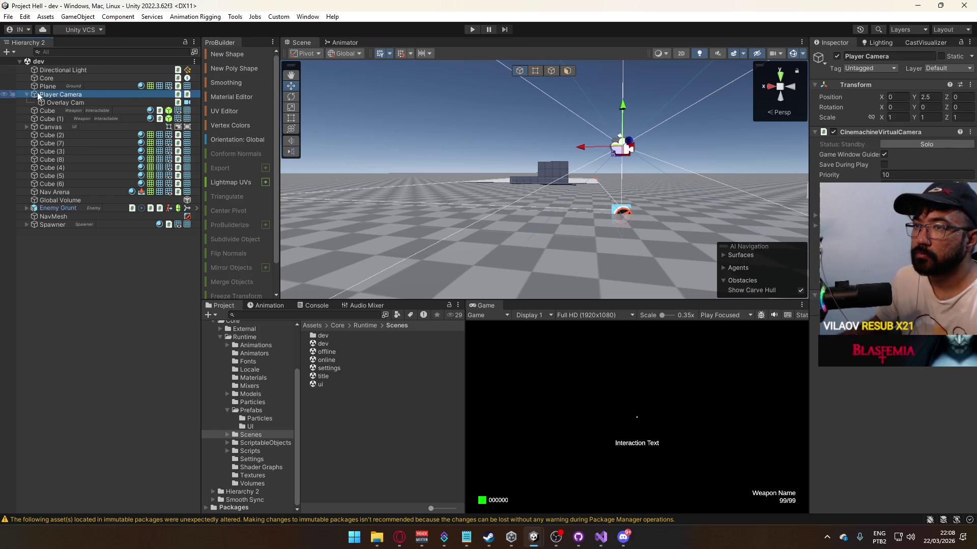
click(62, 102)
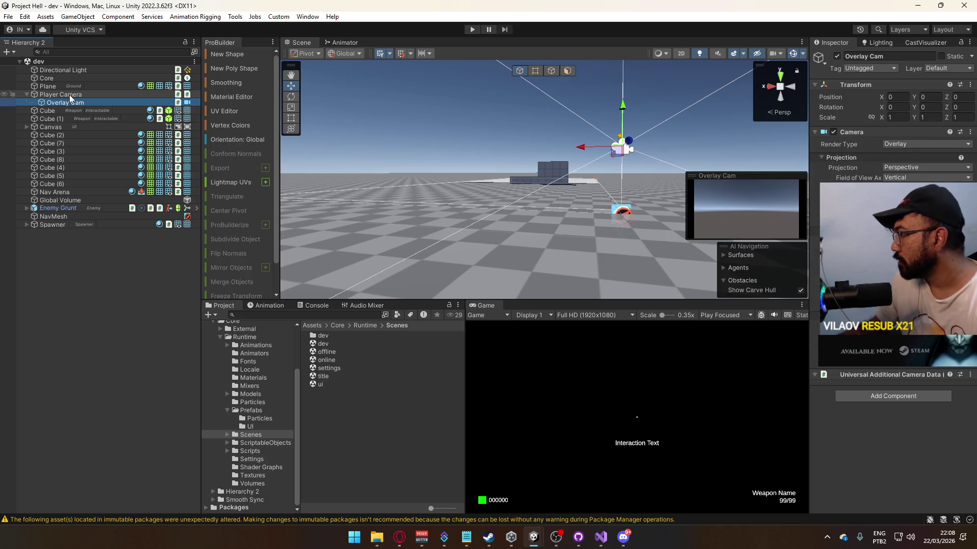
click(69, 94)
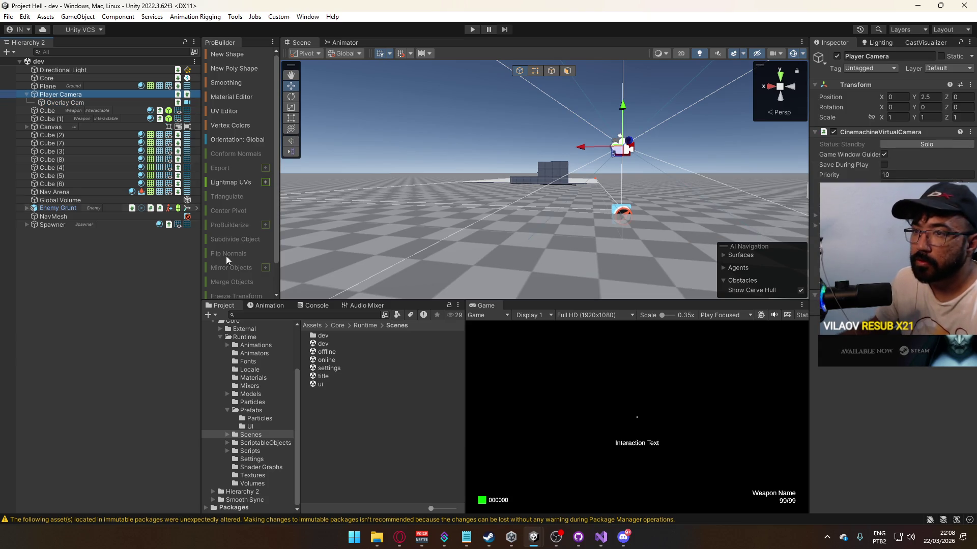
double_click(335, 352)
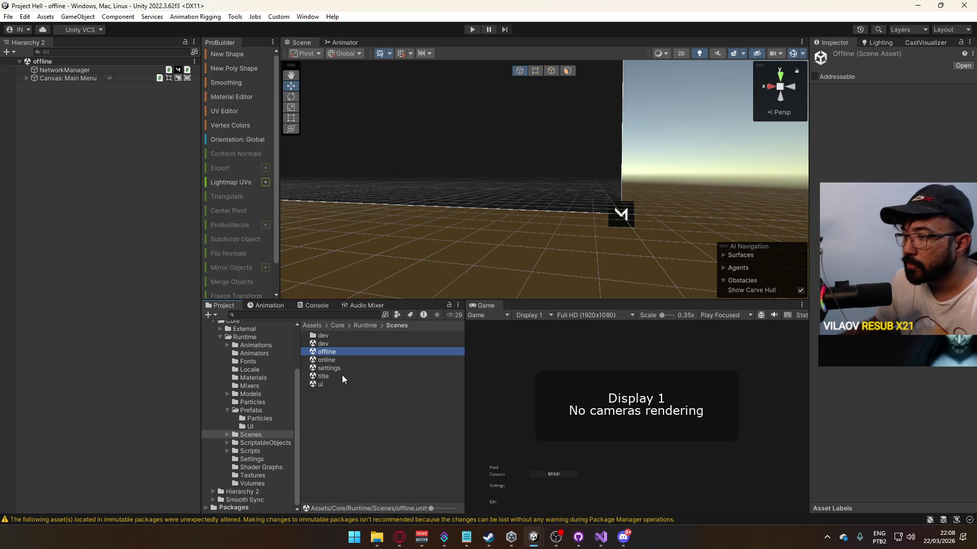
Step: Open title.unity, select its Camera, and expand Output to inspect the CinemachineBrain component
double_click(341, 376)
click(90, 71)
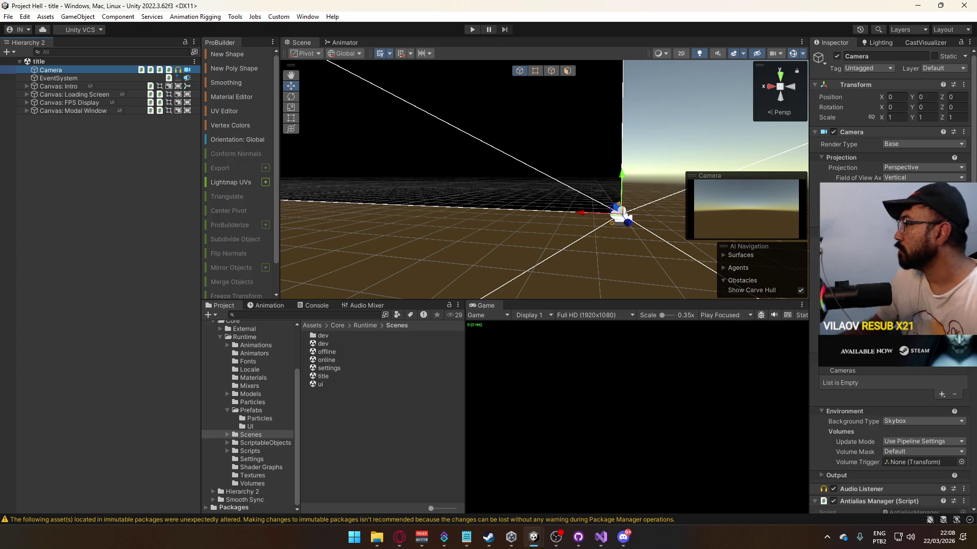
scroll(892, 392, down, 4)
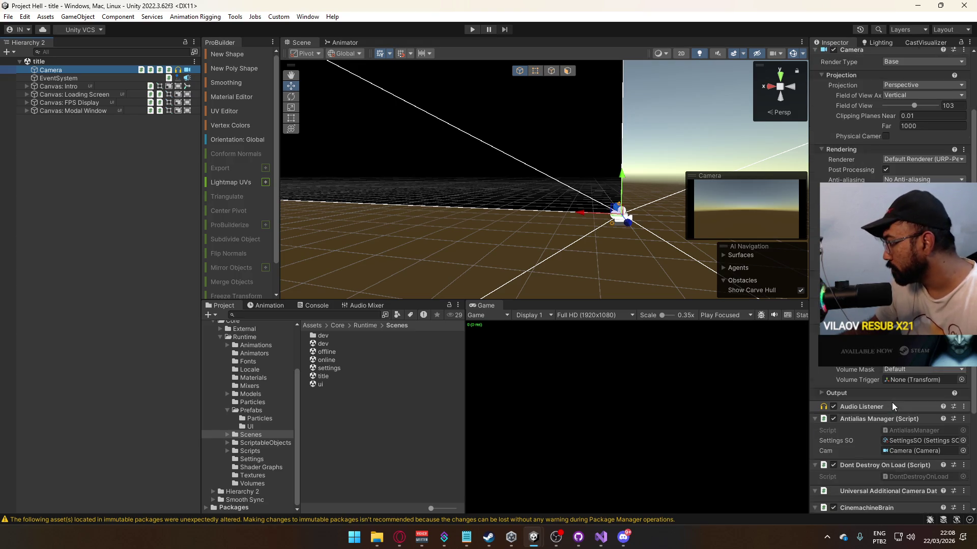
click(854, 396)
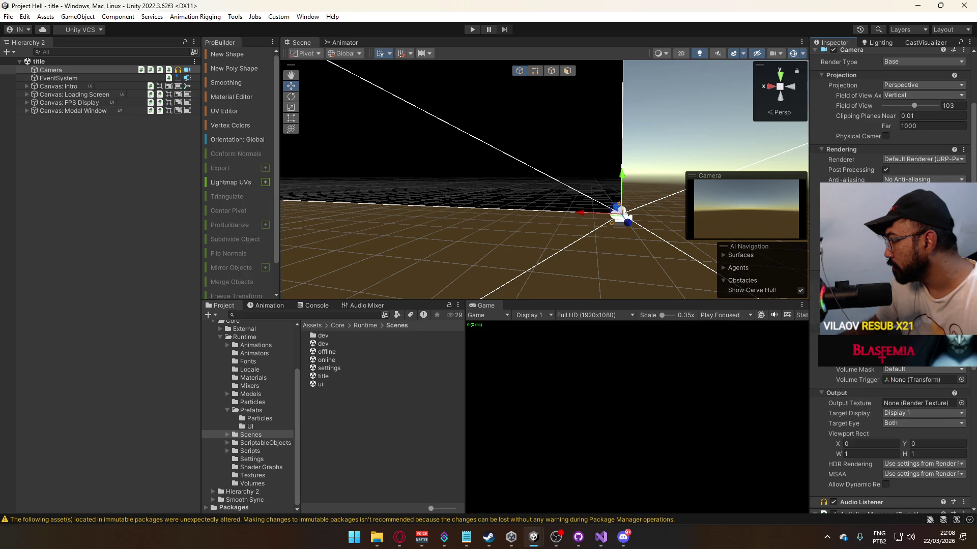
scroll(890, 280, down, 6)
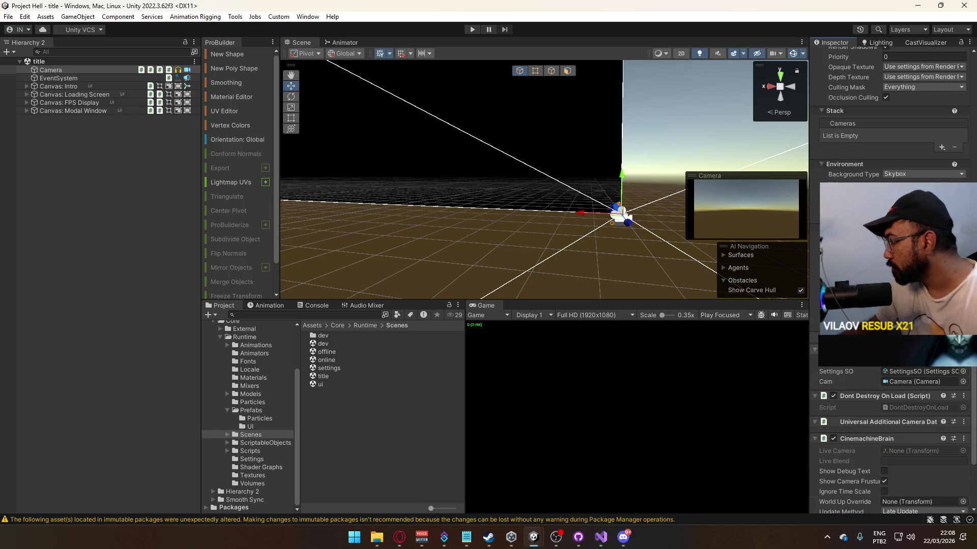
scroll(878, 369, up, 2)
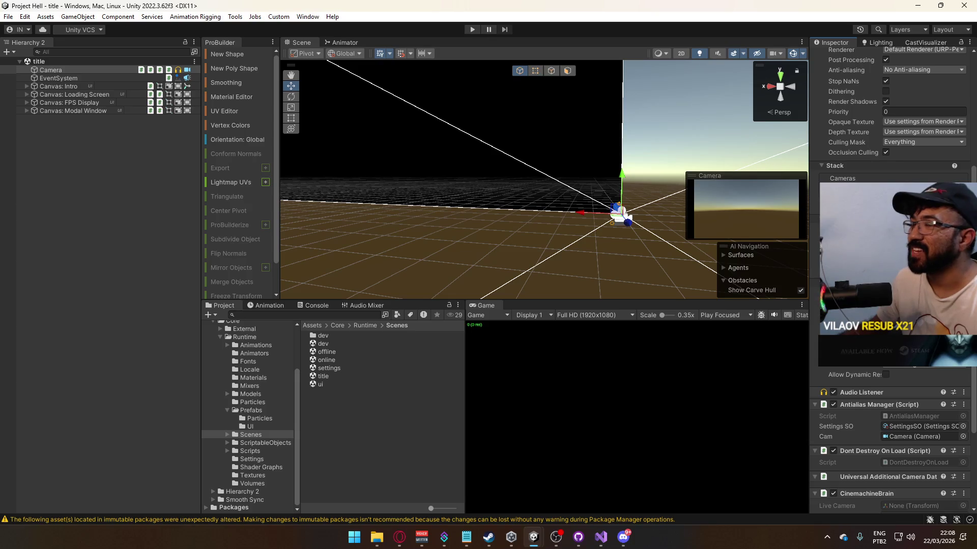
scroll(856, 395, down, 4)
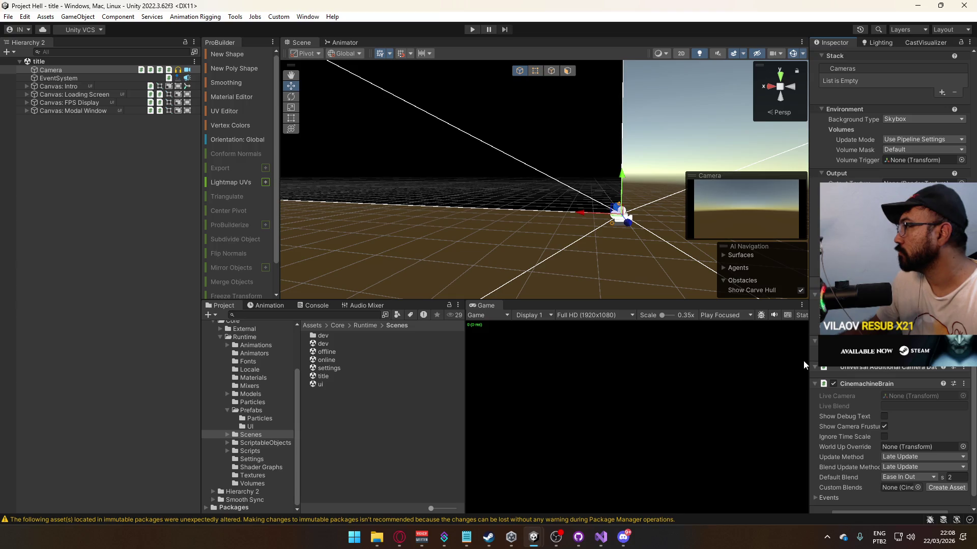
scroll(803, 362, up, 1)
scroll(890, 152, up, 5)
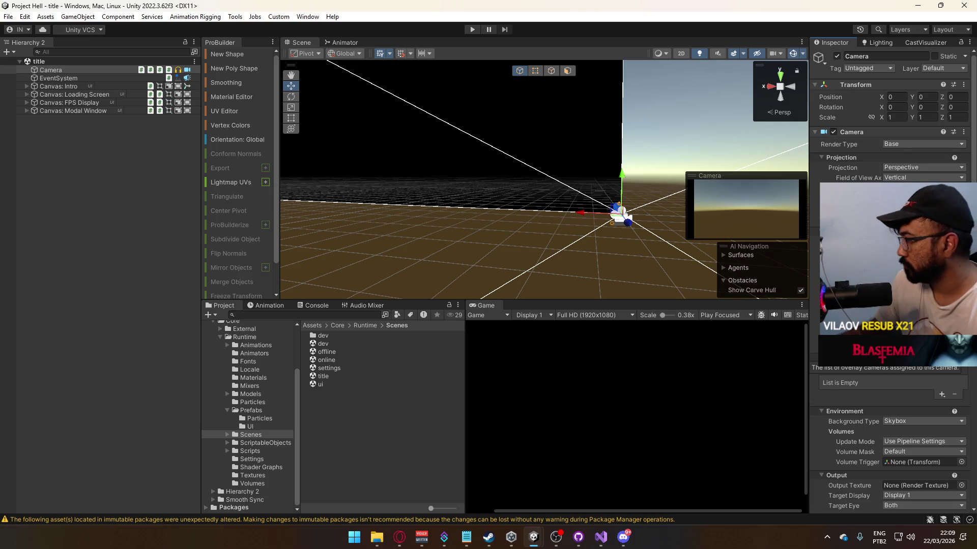
scroll(890, 279, down, 10)
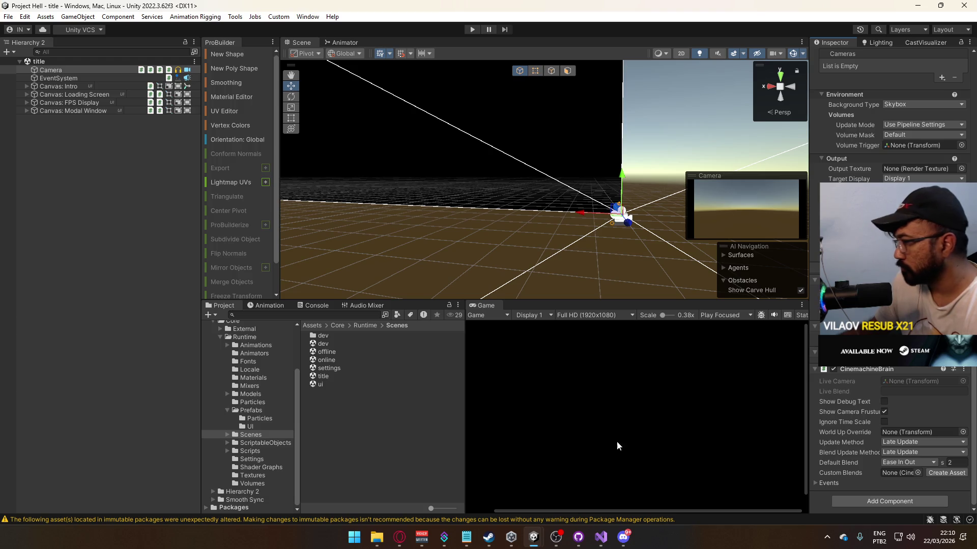
Step: Reopen offline.unity from the Scenes folder
double_click(350, 354)
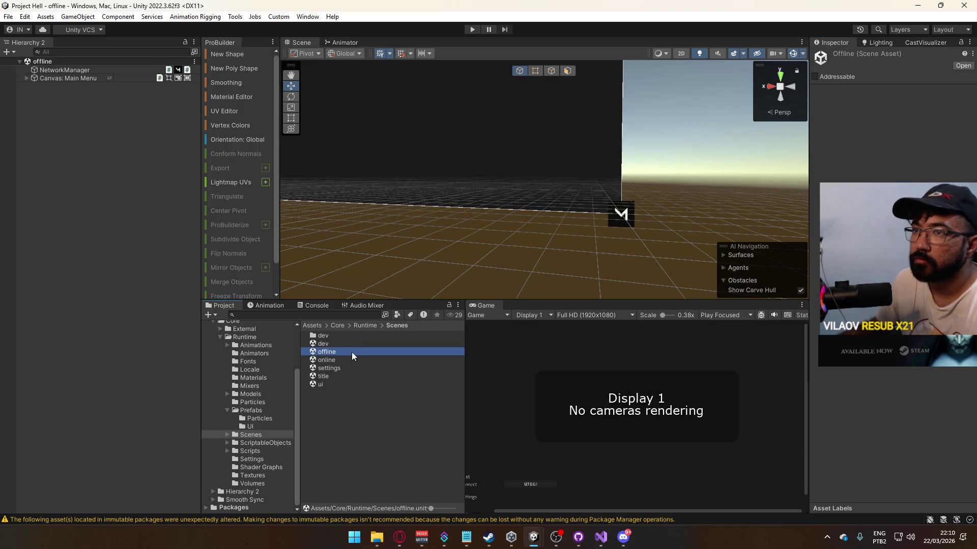
Step: Reopen title.unity and select its Camera in the Hierarchy
click(335, 376)
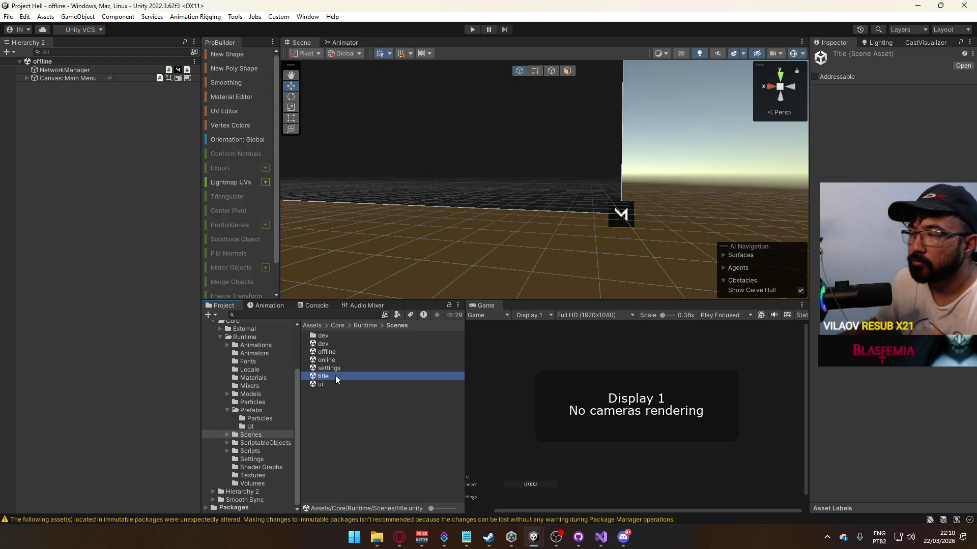
double_click(334, 375)
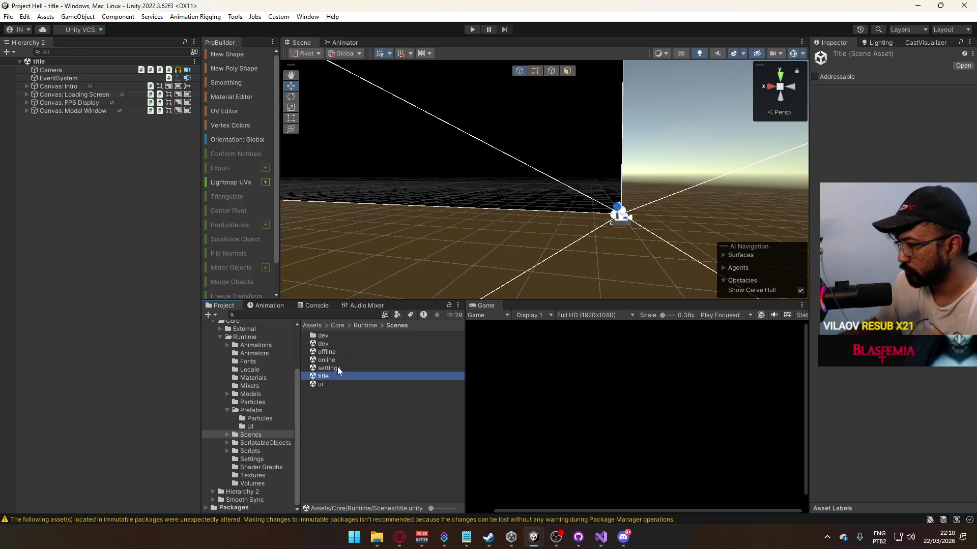
click(62, 69)
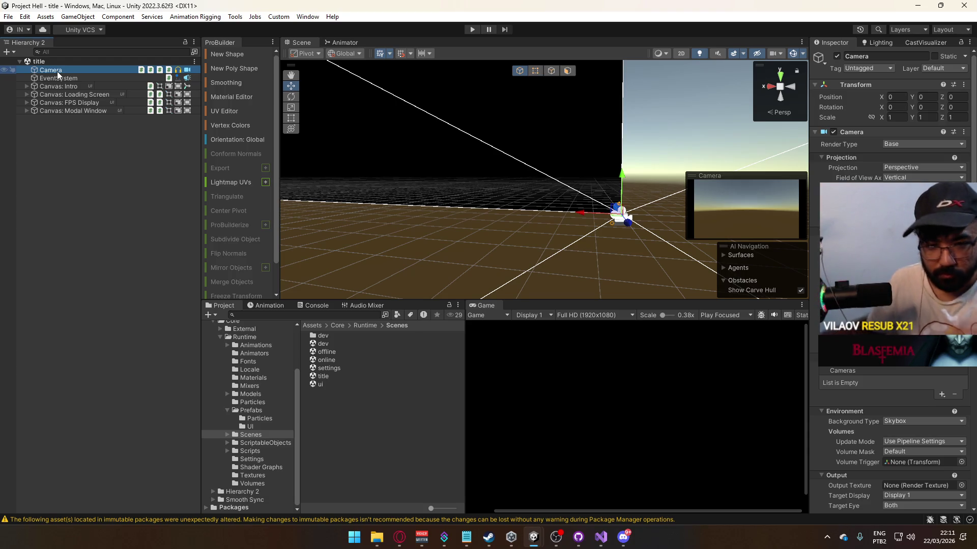
Step: Bring the Opera browser forward, maximize it, and start the Opening Titles track on YouTube
key(alt+Tab)
key(super+Up)
click(176, 185)
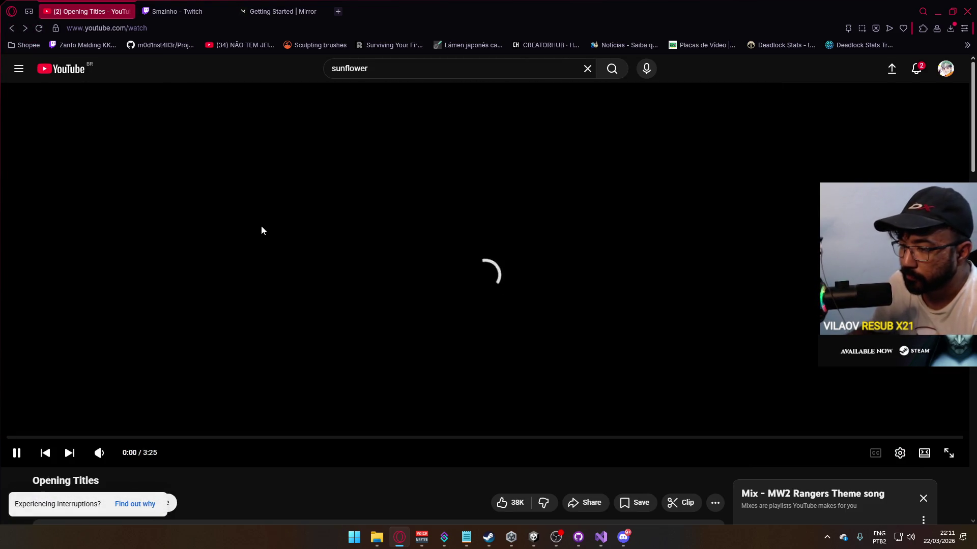
Step: Switch to the MW2 Rangers Theme song from the Mix playlist and pause it
scroll(865, 451, down, 2)
scroll(866, 451, down, 1)
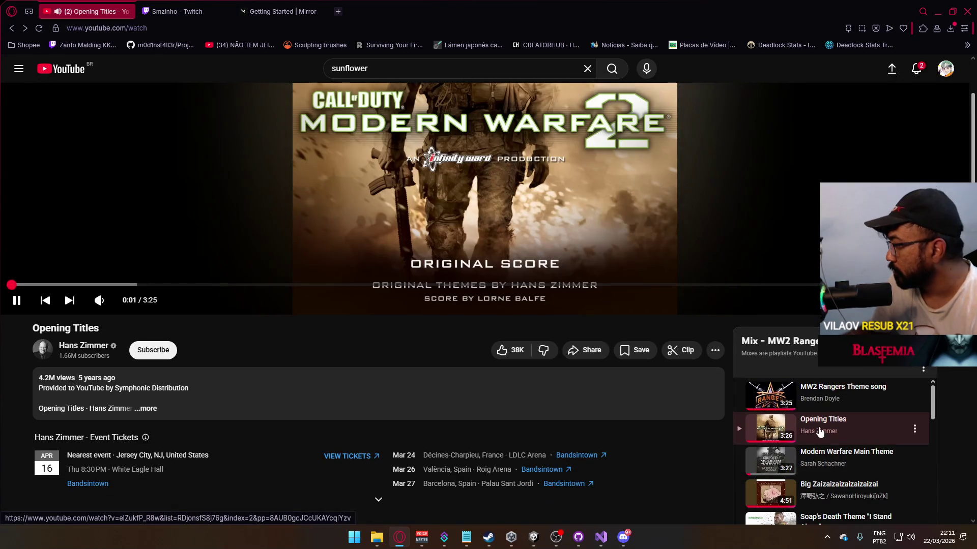
click(914, 430)
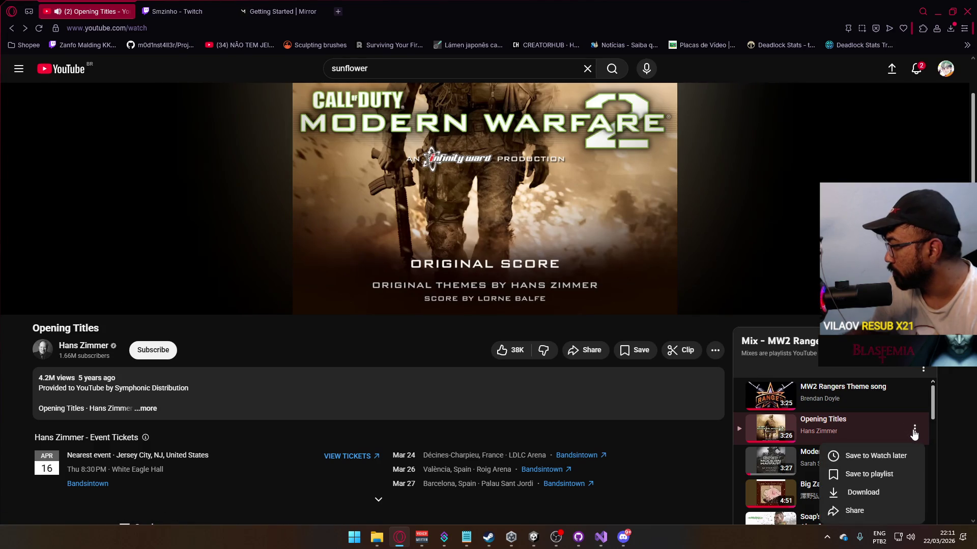
click(862, 401)
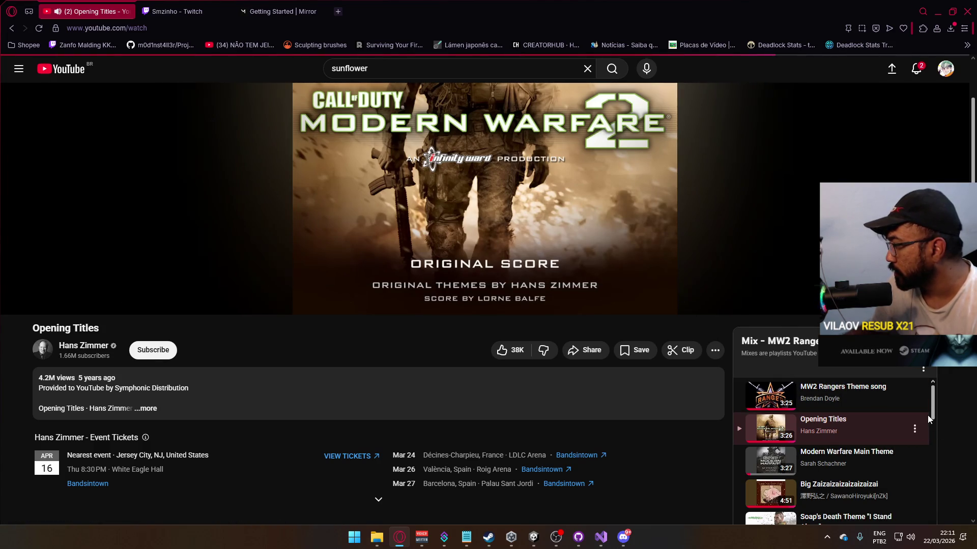
key(k)
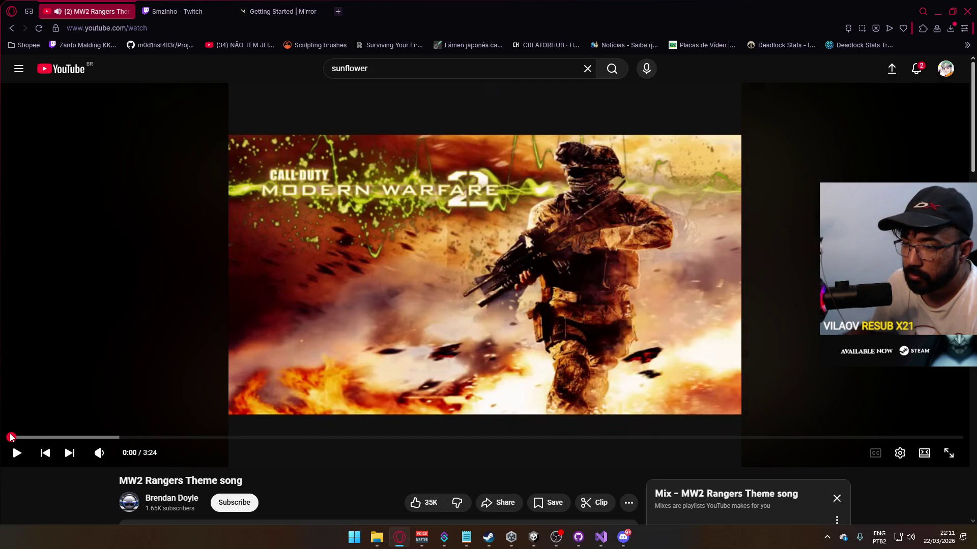
Step: Load Modern Warfare Main Theme from the Mix, pause it at 0:00, then bring up Discord
scroll(440, 423, down, 4)
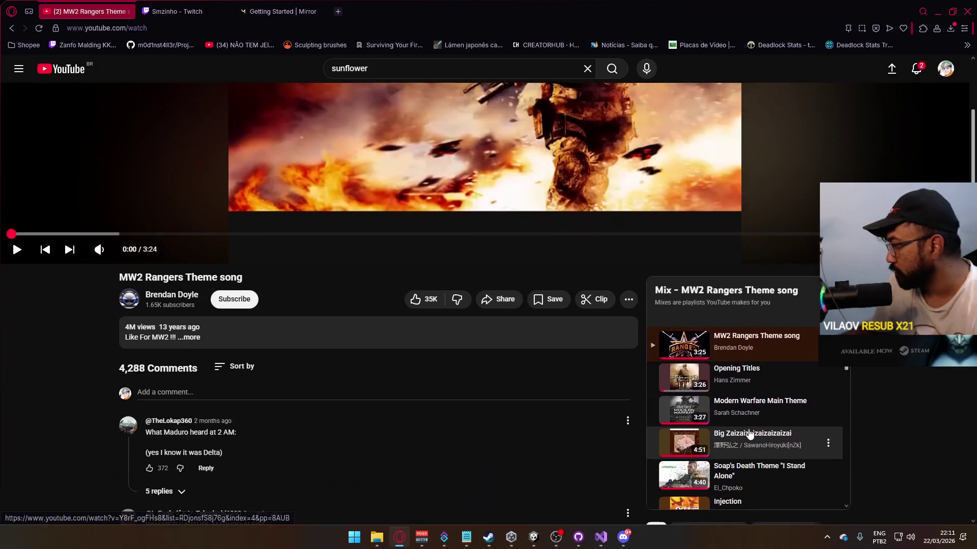
click(748, 407)
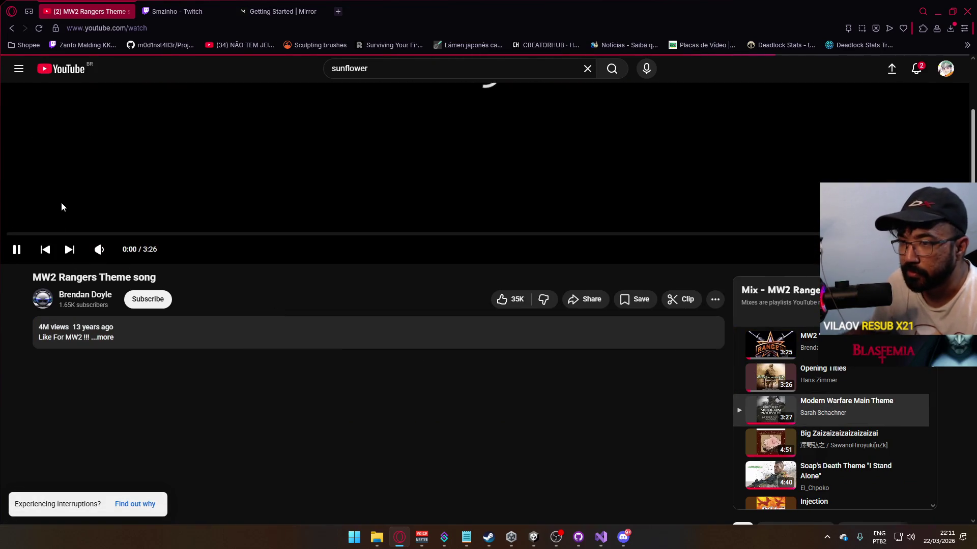
key(k)
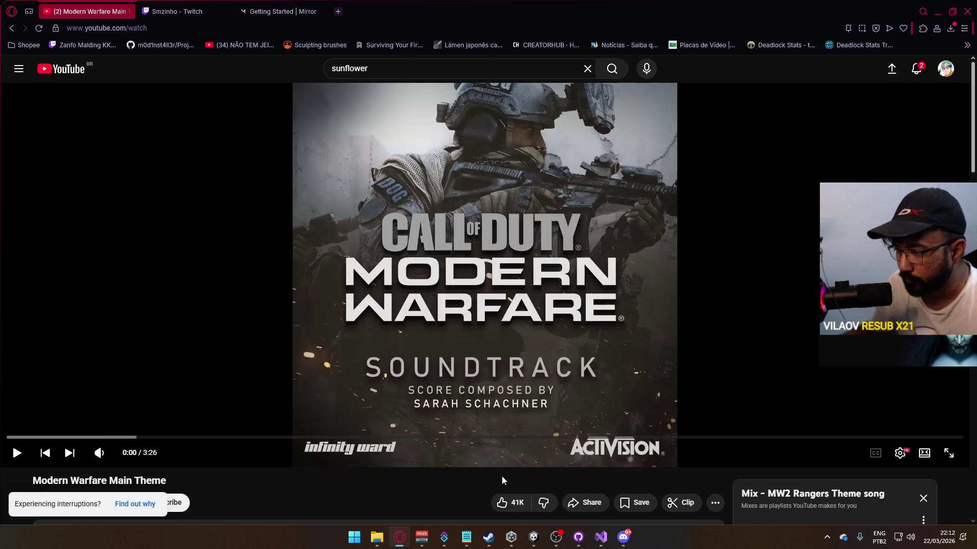
click(624, 539)
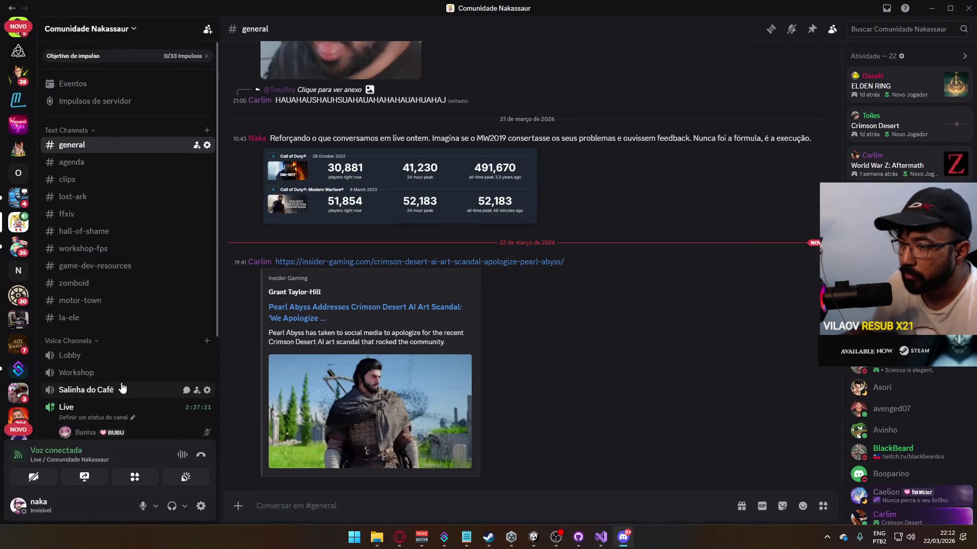
Step: Share Tela 1 live in the Live voice channel, then minimize Discord
scroll(152, 401, down, 3)
click(84, 477)
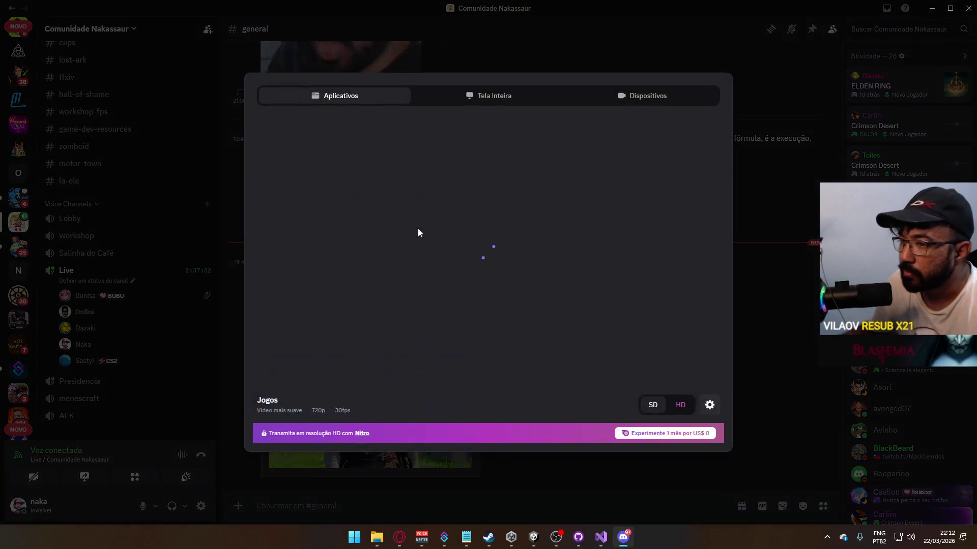
click(472, 104)
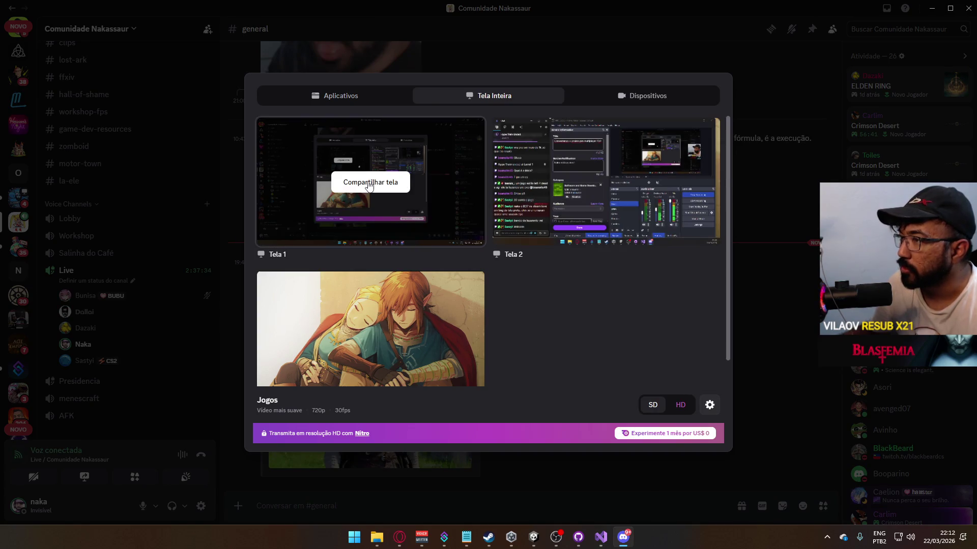
mouse_move(365, 211)
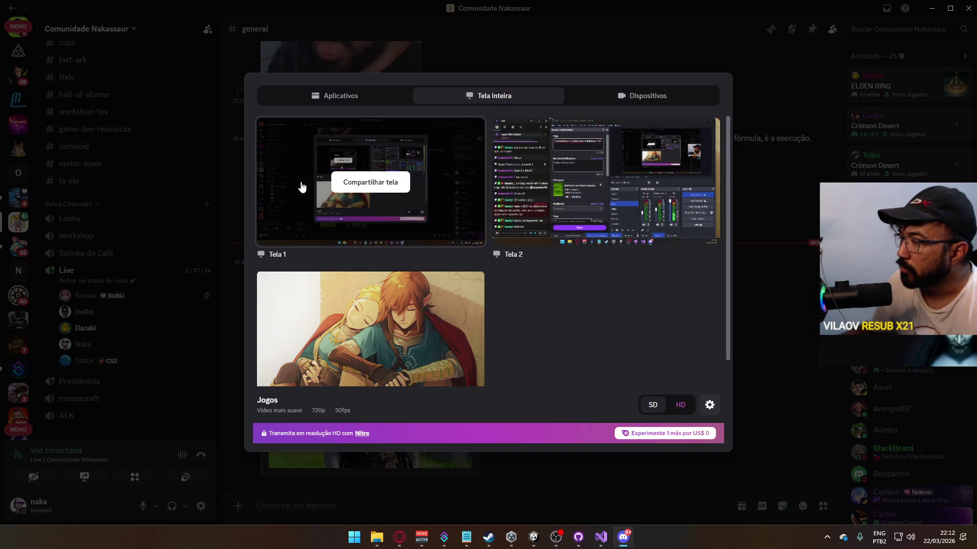
click(388, 188)
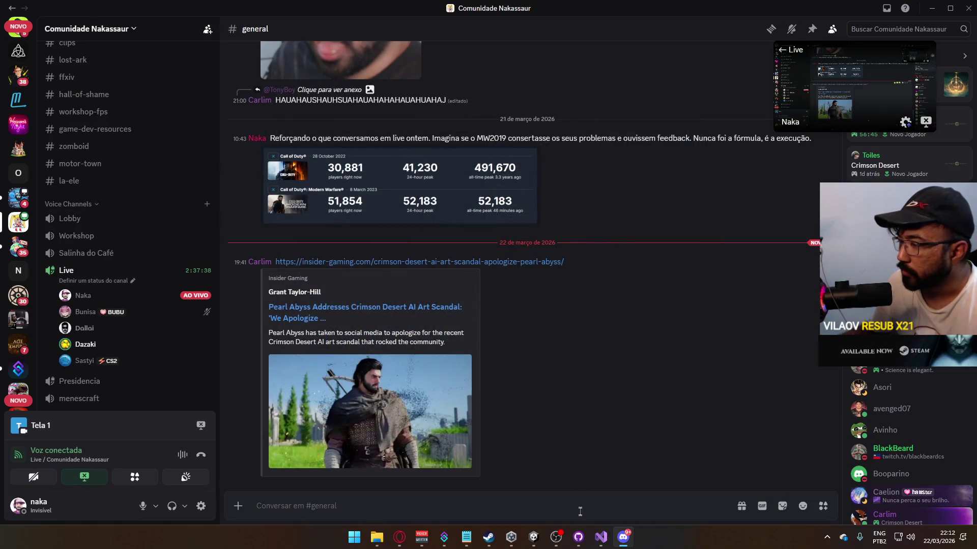
click(622, 538)
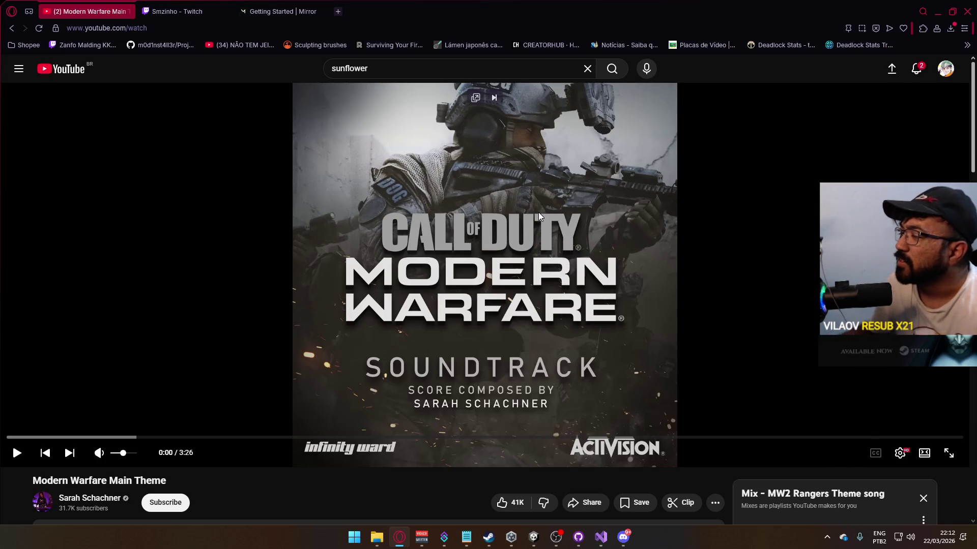
Step: Play the Modern Warfare Main Theme and minimize the browser to reveal Unity
click(492, 269)
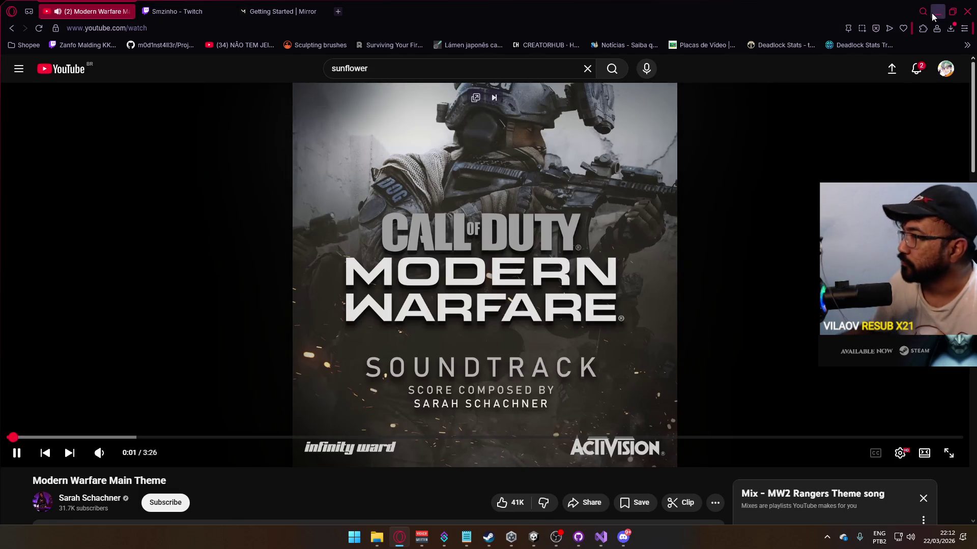
click(935, 14)
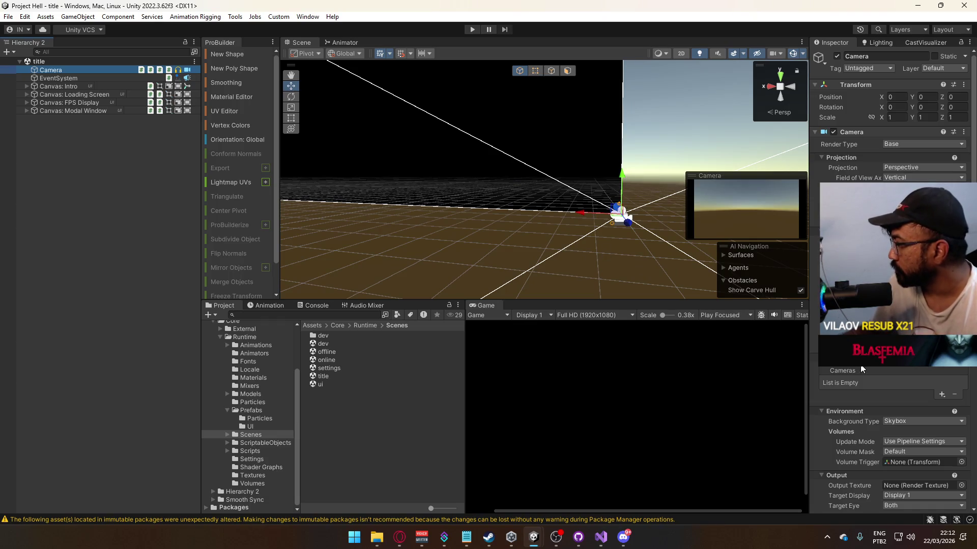
Step: Create a TitleCamera C# script in Core/Runtime/Scripts and open it in Visual Studio
scroll(859, 367, down, 10)
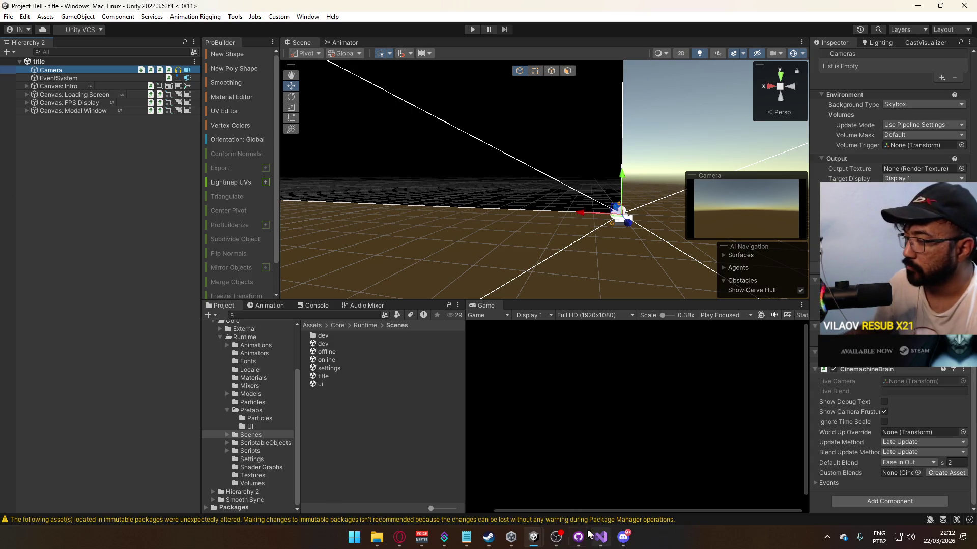
click(258, 448)
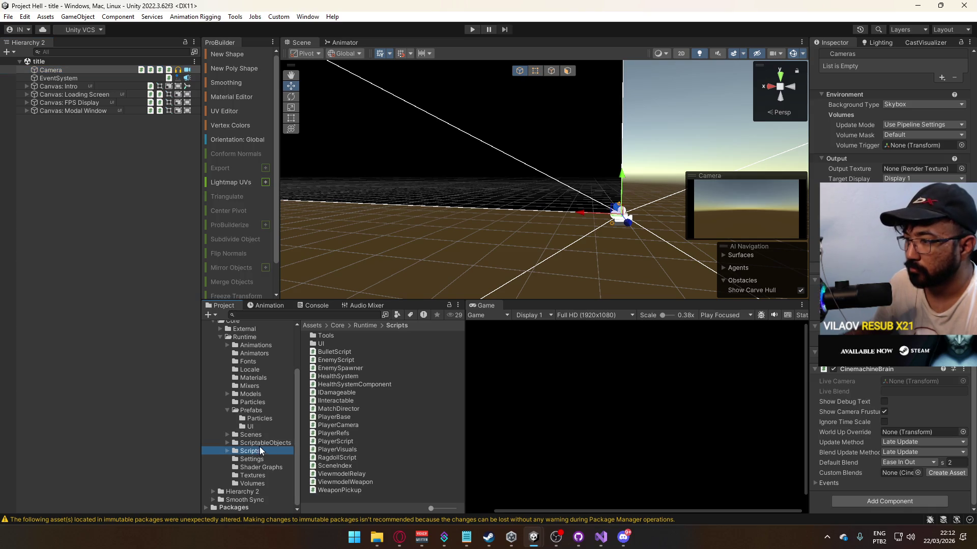
right_click(393, 419)
mouse_move(452, 108)
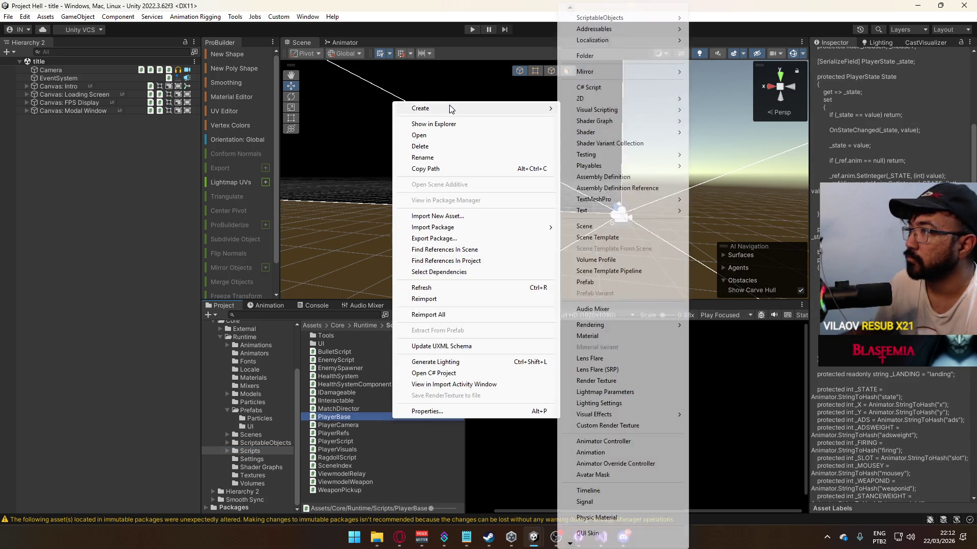
click(620, 88)
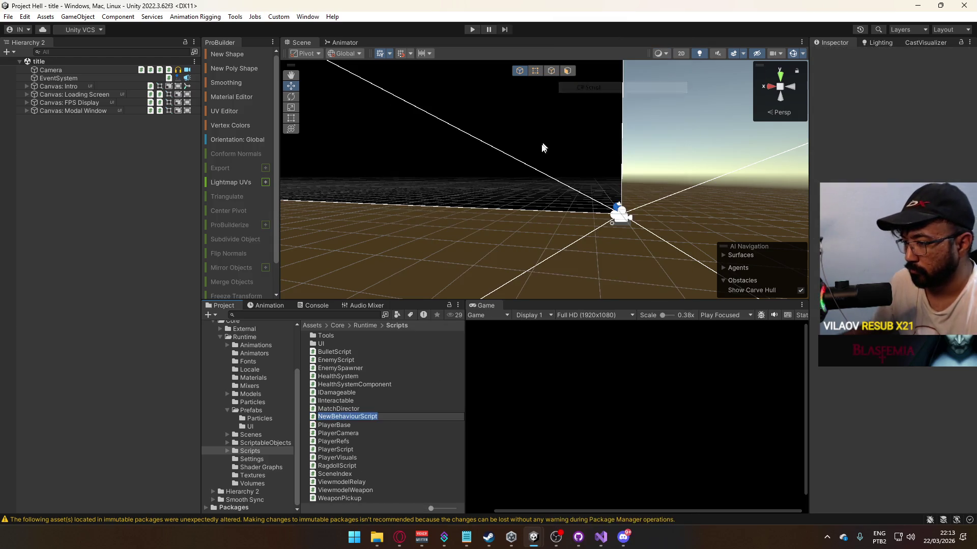
text(Titl)
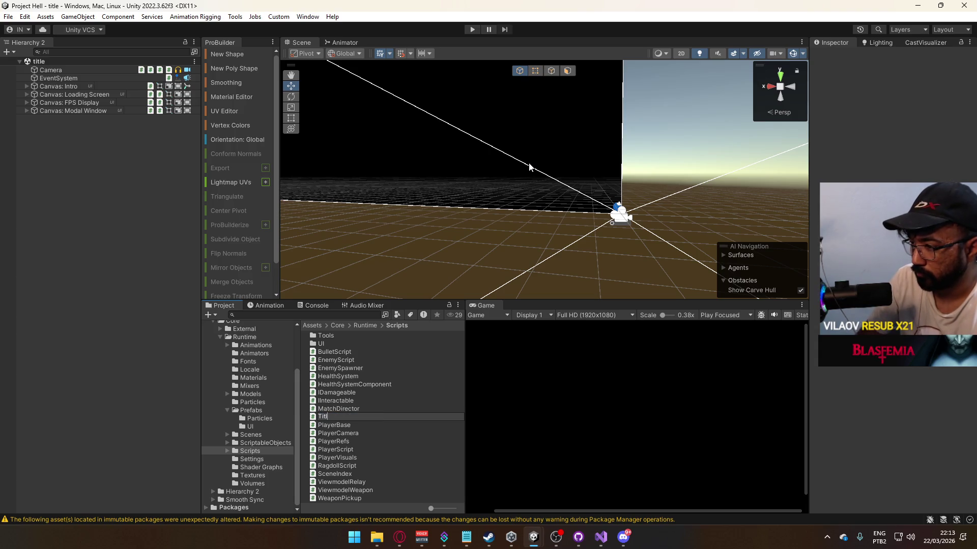
text(eCamera)
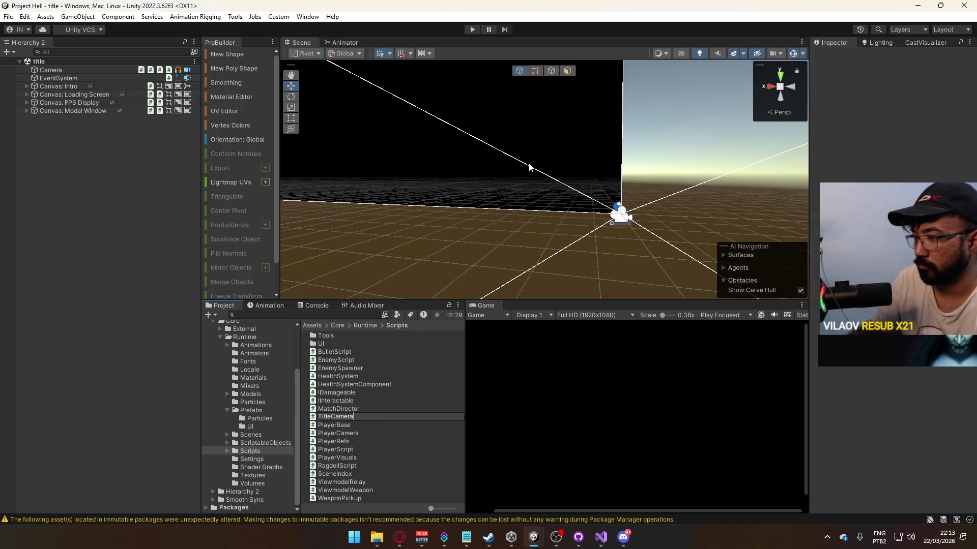
key(Return)
double_click(362, 473)
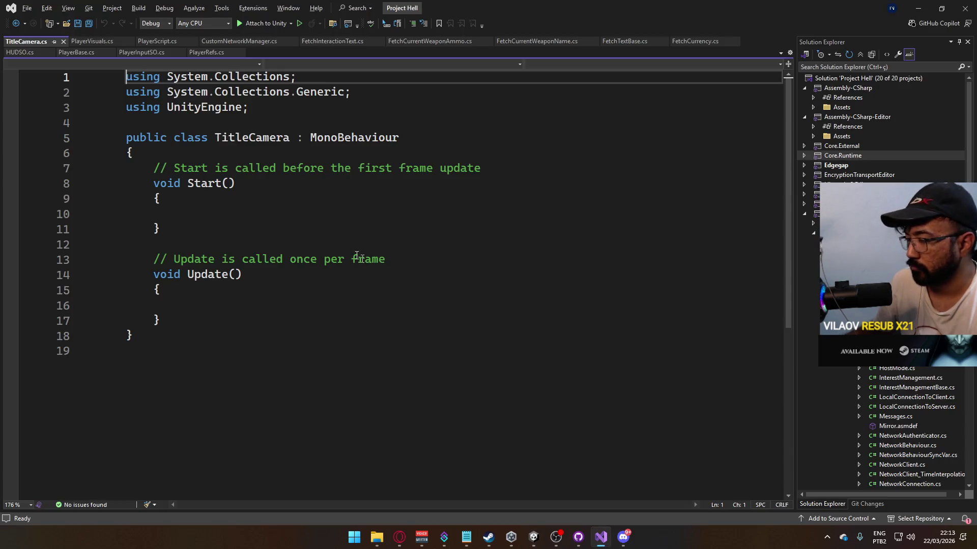
Step: Replace the Start and Update methods with an empty #region Singleton Setup block
mouse_move(214, 319)
mouse_down()
mouse_move(153, 227)
mouse_move(153, 167)
mouse_up()
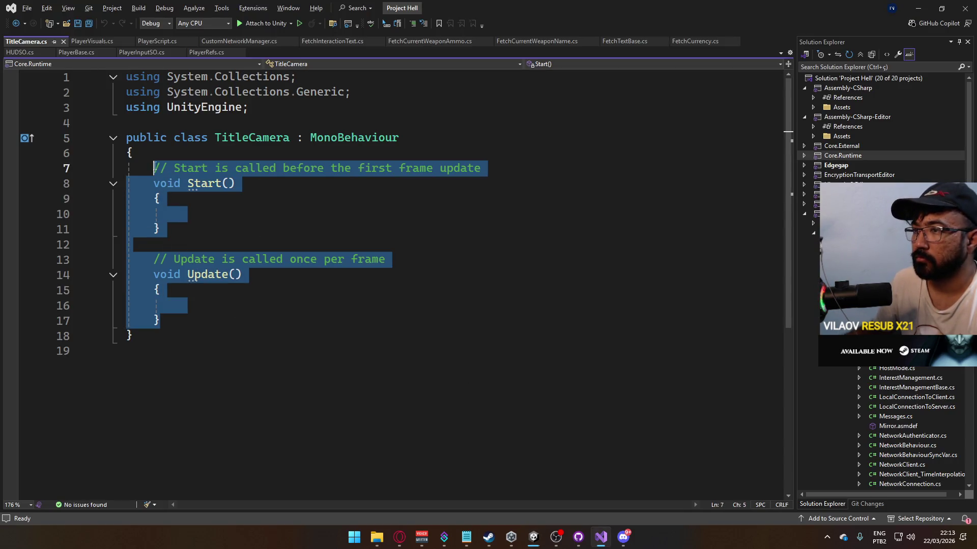
text(#s)
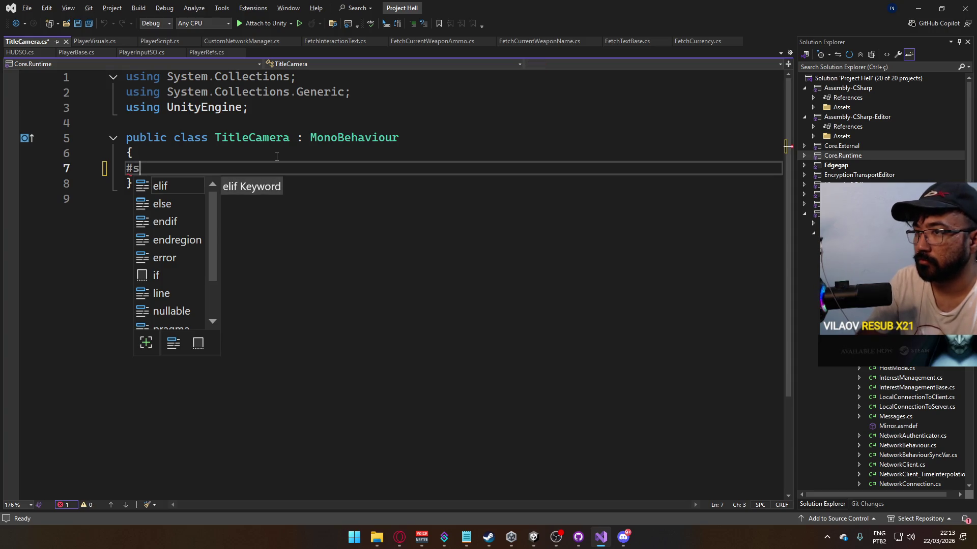
key(BackSpace)
key(Tab)
text(#)
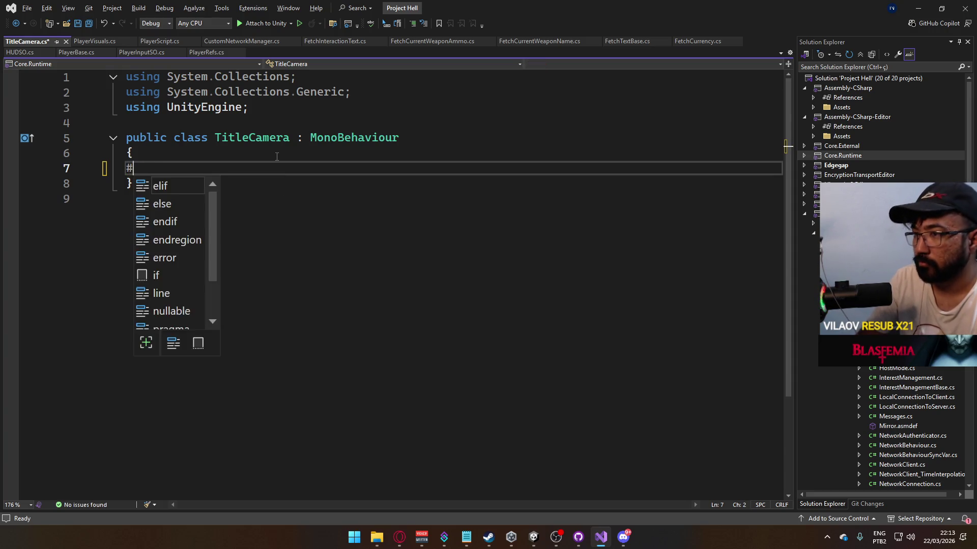
text(region Singleton Setu)
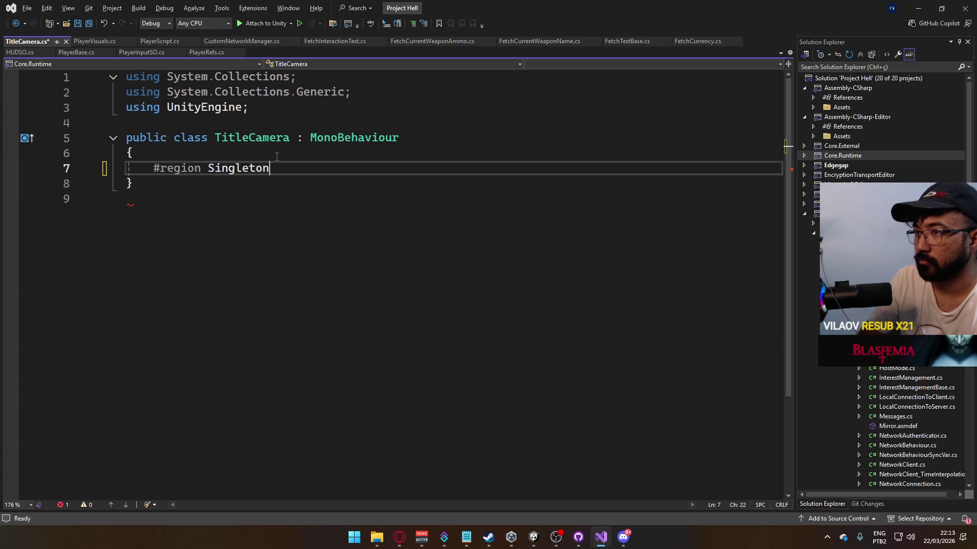
key(Return)
key(Return)
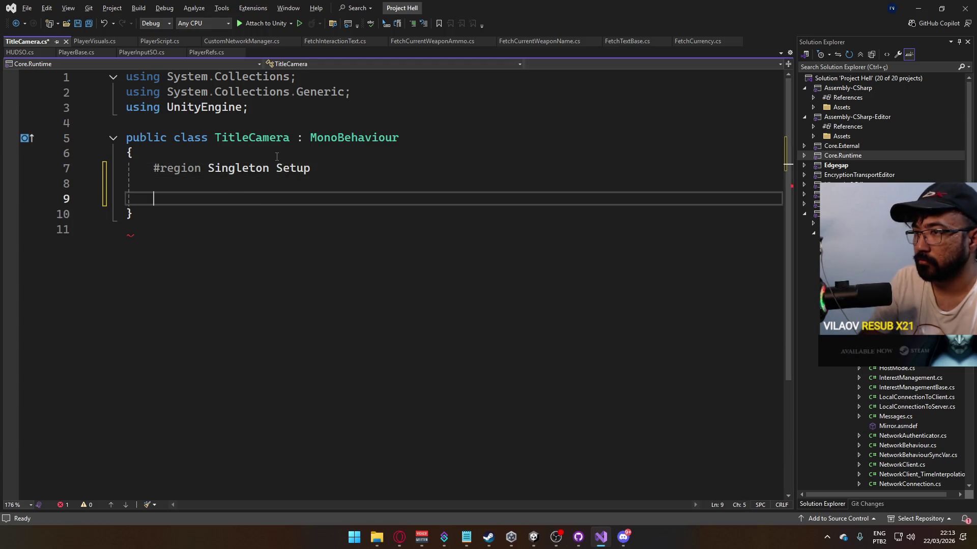
text(#end)
key(Down)
key(Tab)
key(Up)
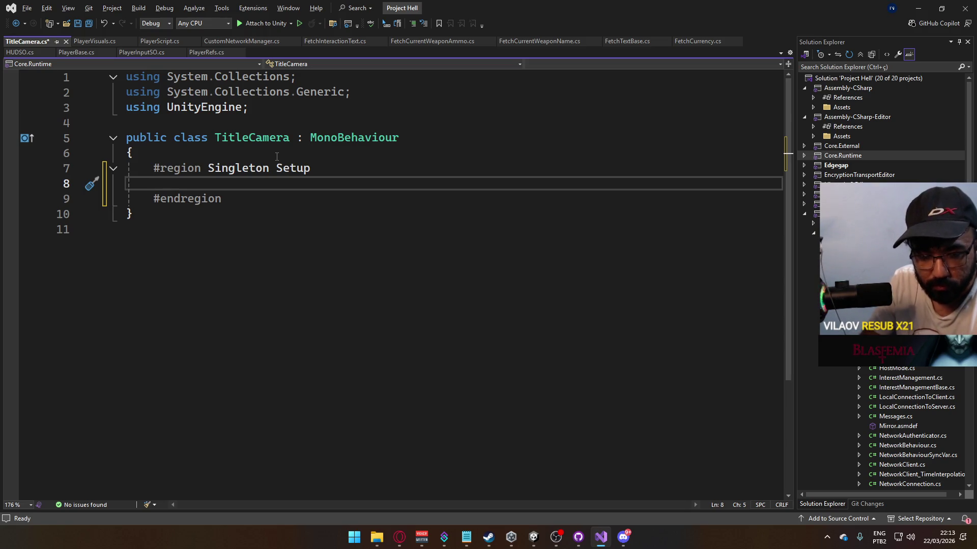
Step: Add a void Awake() method inside the region, removing its private modifier
text(void Awa)
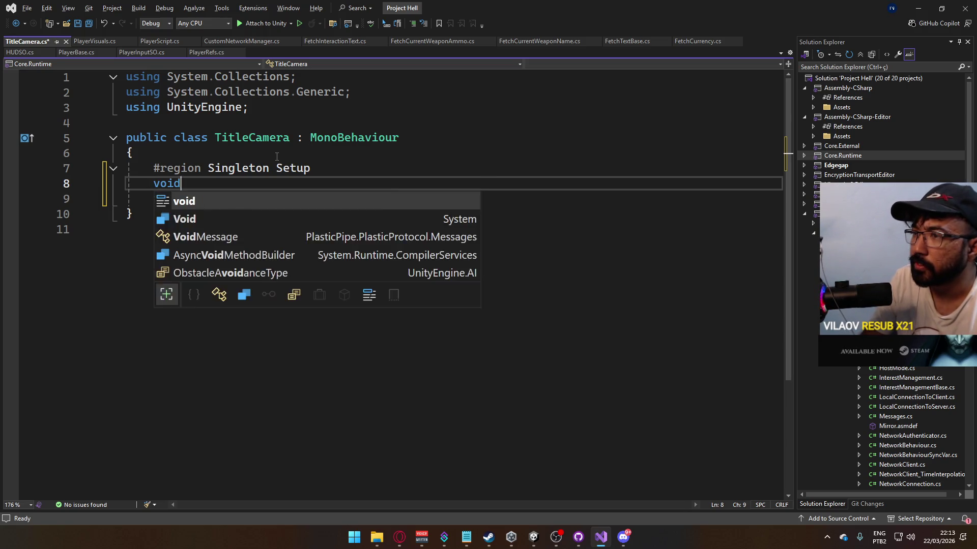
key(Tab)
key(Up)
key(Up)
key(Home)
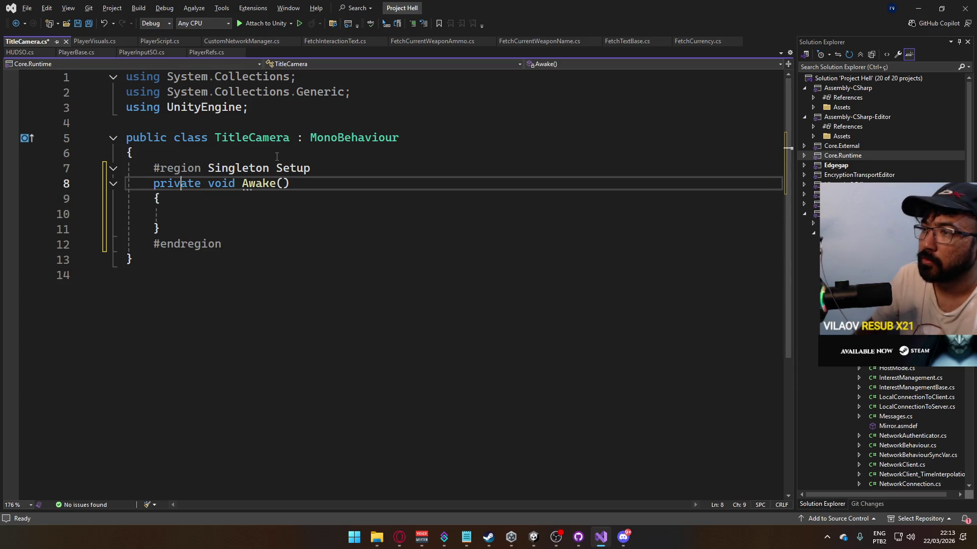
key(ctrl+shift+Right)
key(Delete)
key(Return)
key(Return)
key(Up)
key(Up)
Step: Declare public static Transform singleton; above Awake and save
text(public s)
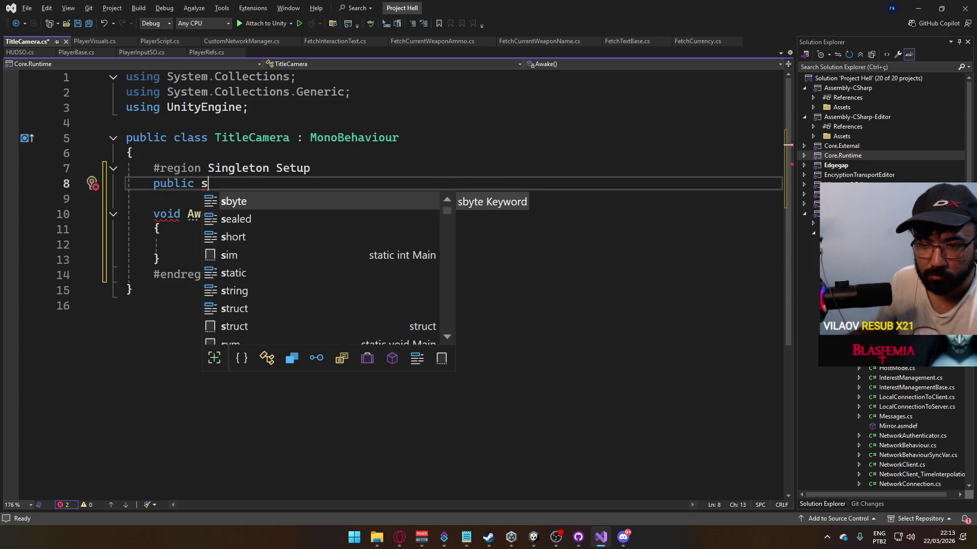
key(alt+Tab)
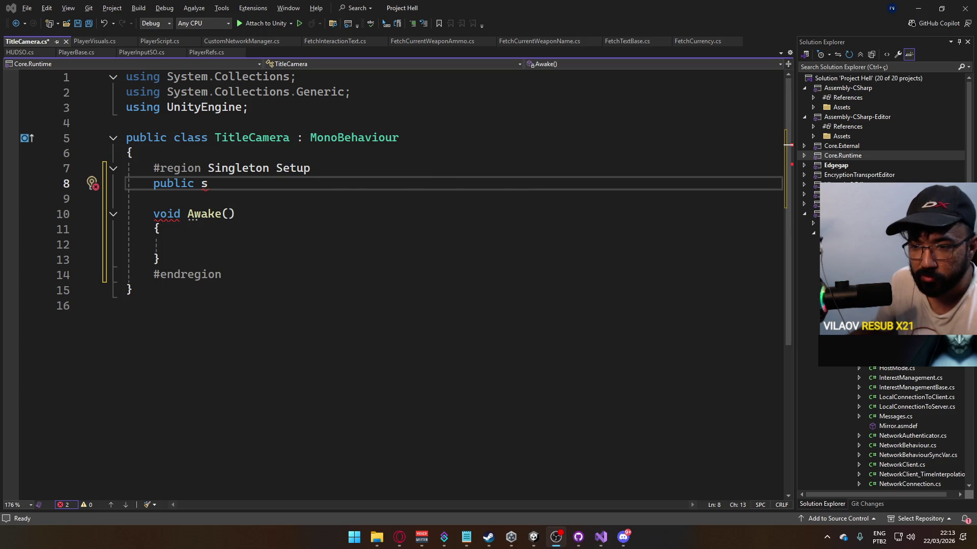
key(alt+Tab)
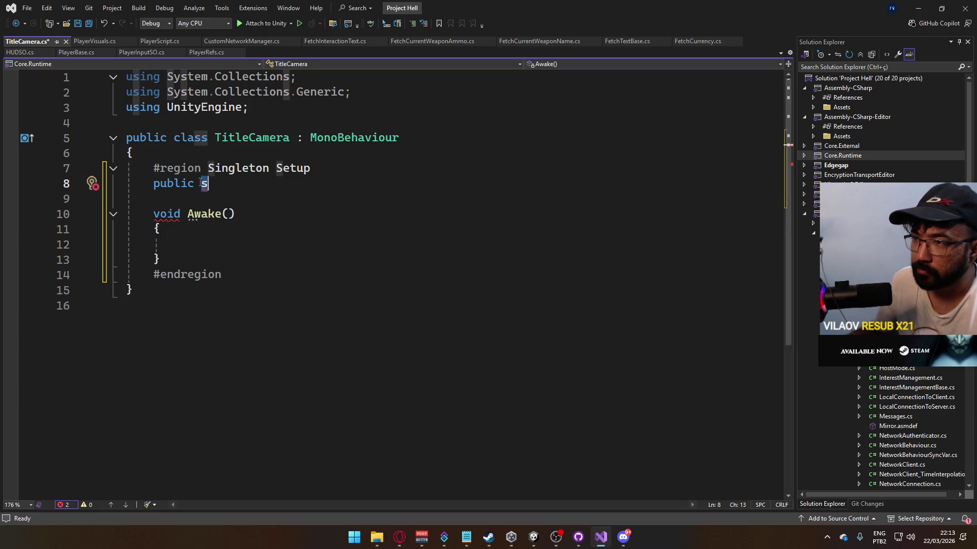
text(tatic )
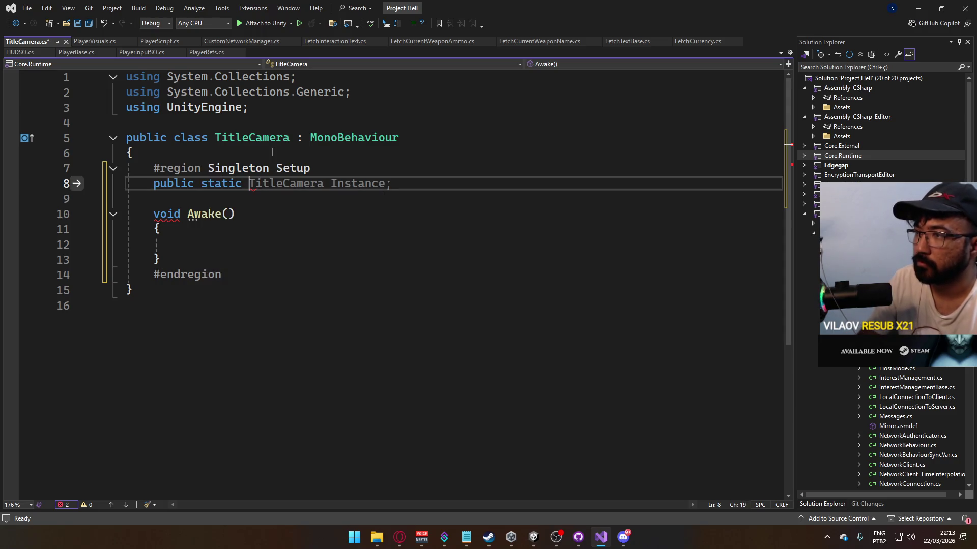
text(Trans)
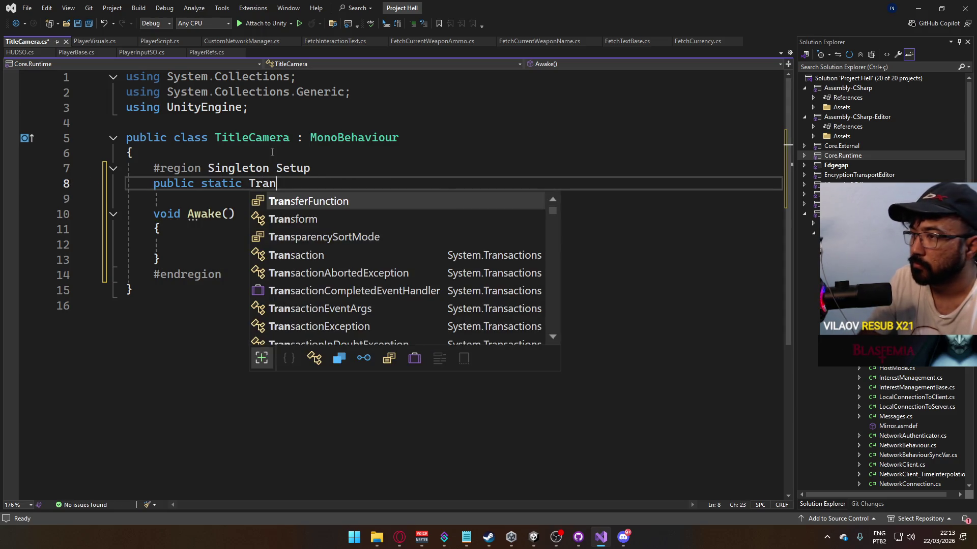
key(Down)
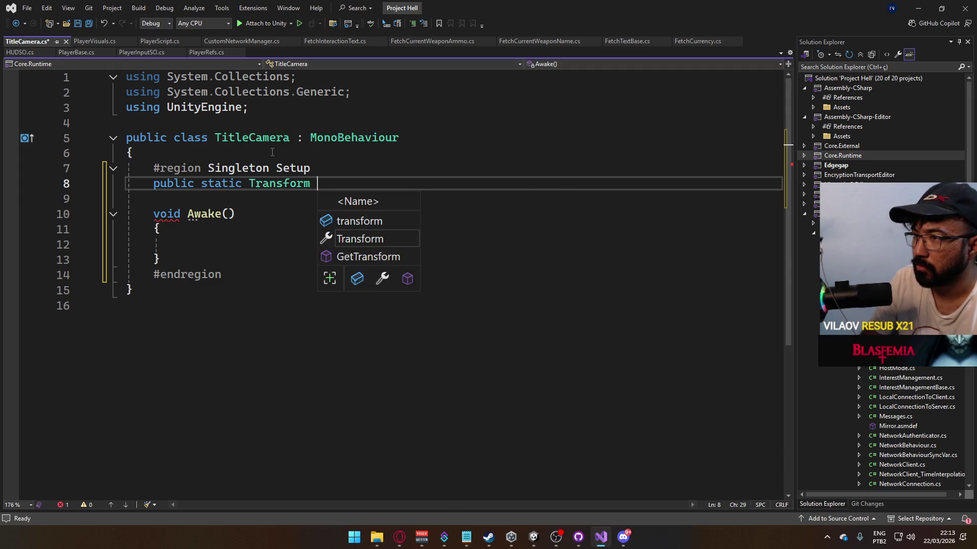
text(singleton;)
key(ctrl+s)
Step: Make Awake assign singleton = this.transform
key(Down)
key(Down)
key(Down)
text(single)
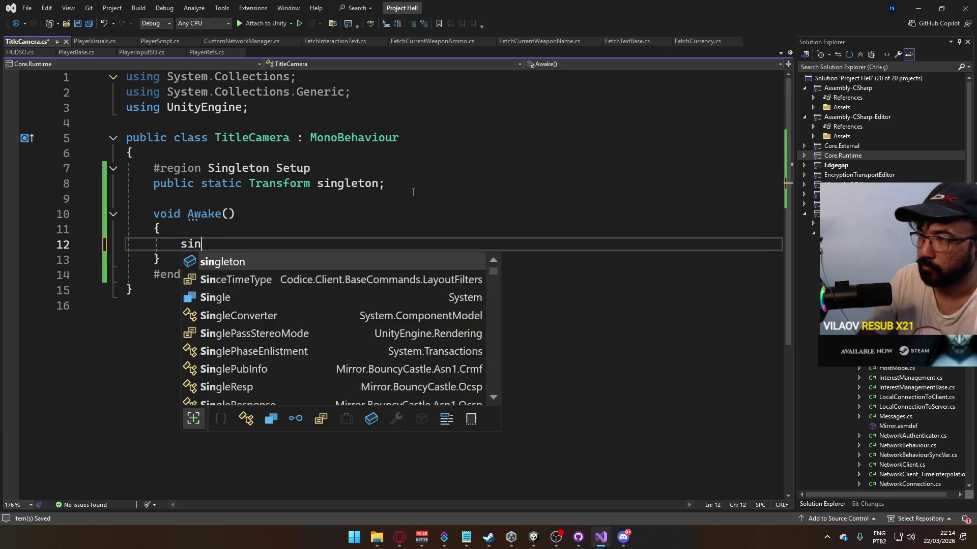
key(Tab)
text(= this;)
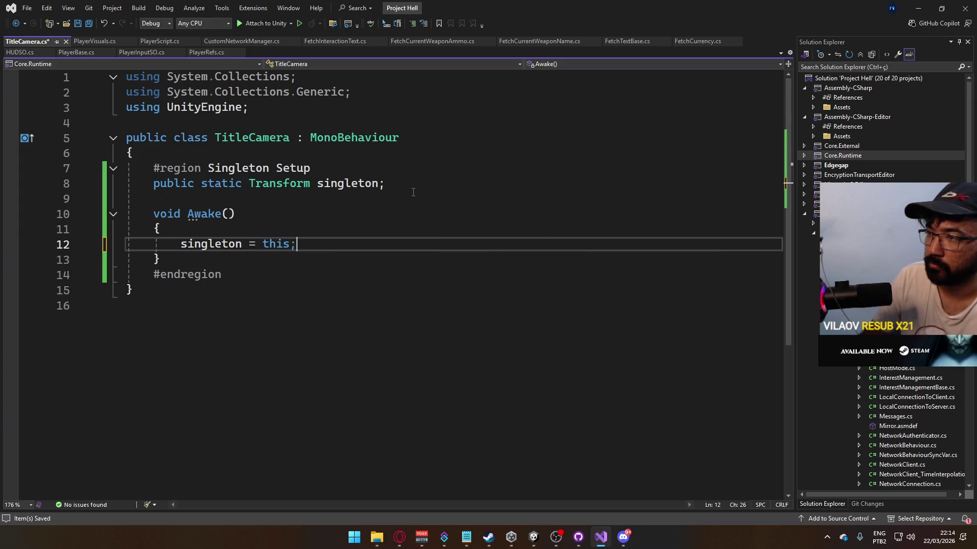
key(Left)
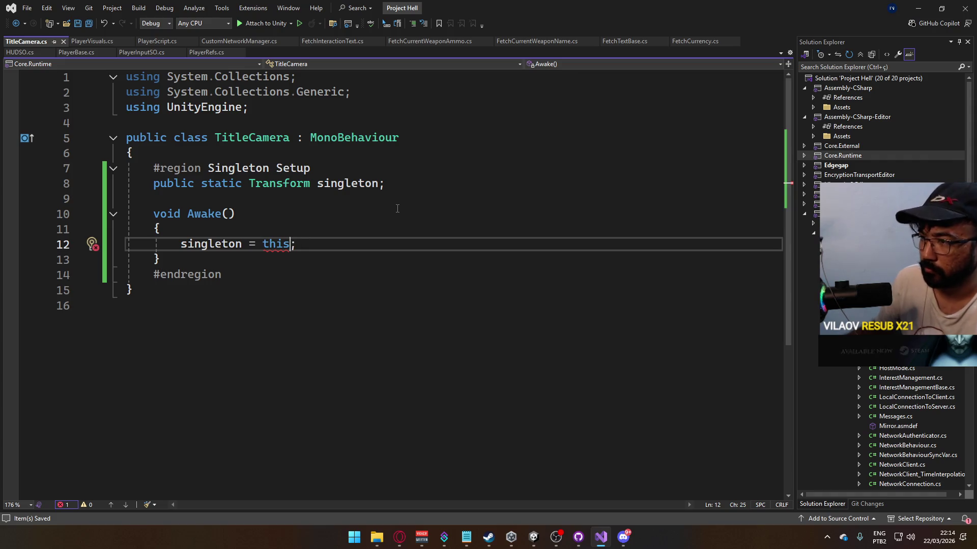
text(.tr)
key(Tab)
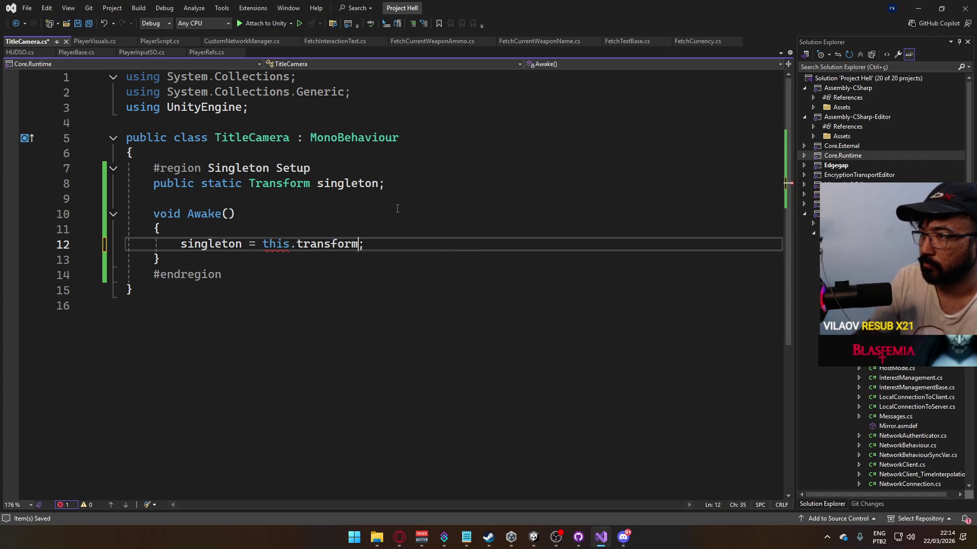
click(117, 166)
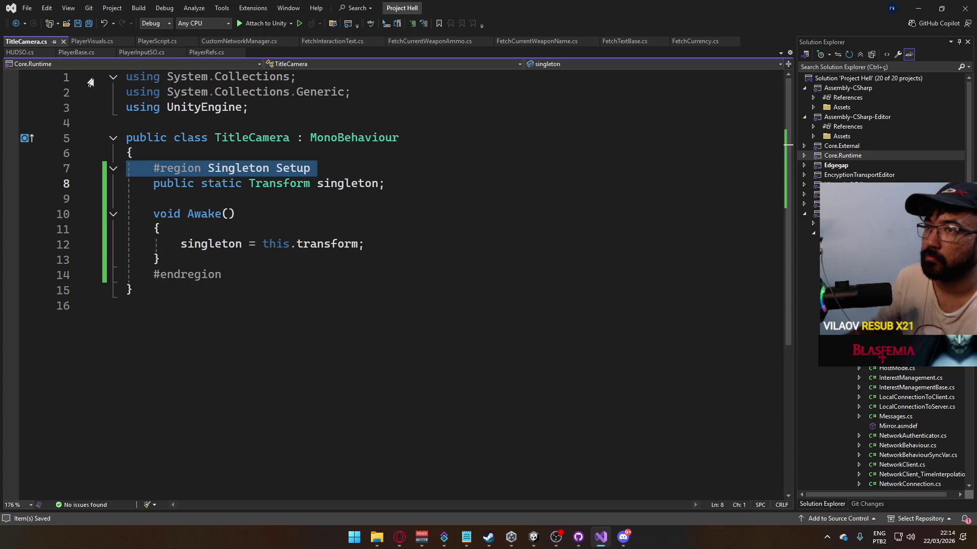
click(114, 166)
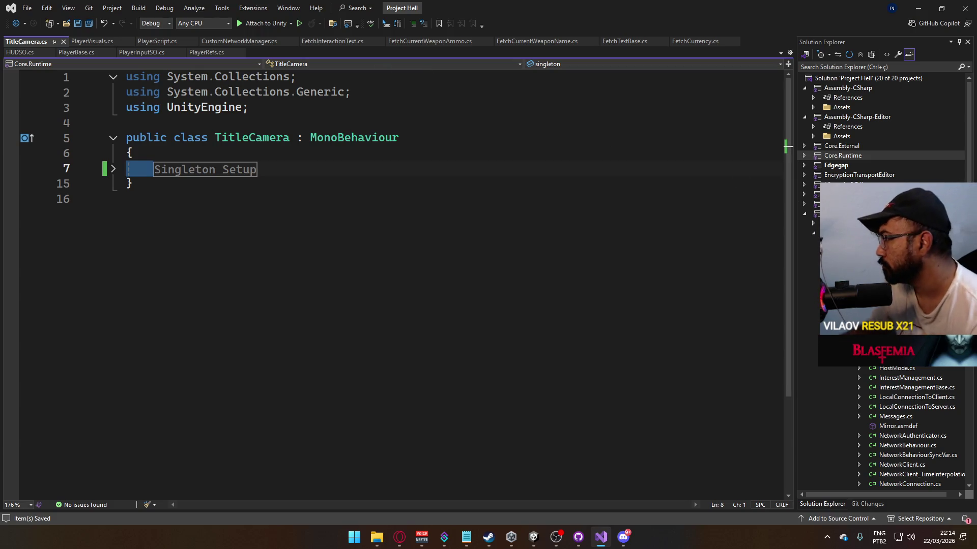
scroll(883, 280, down, 11)
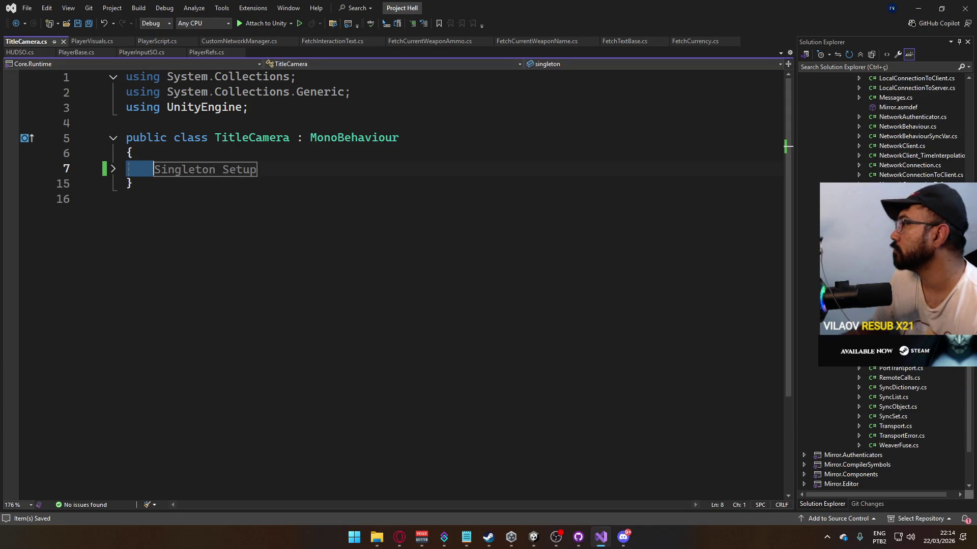
scroll(882, 280, up, 5)
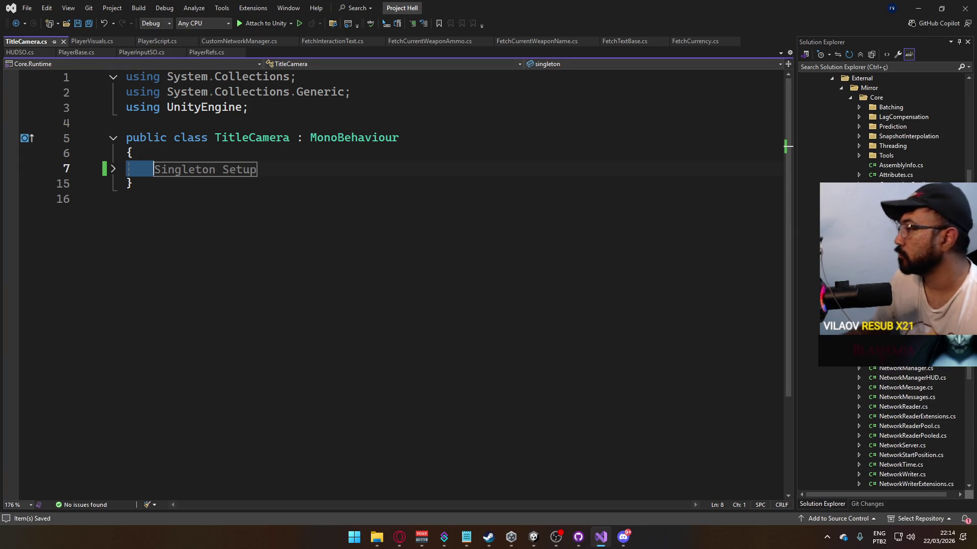
scroll(882, 280, down, 4)
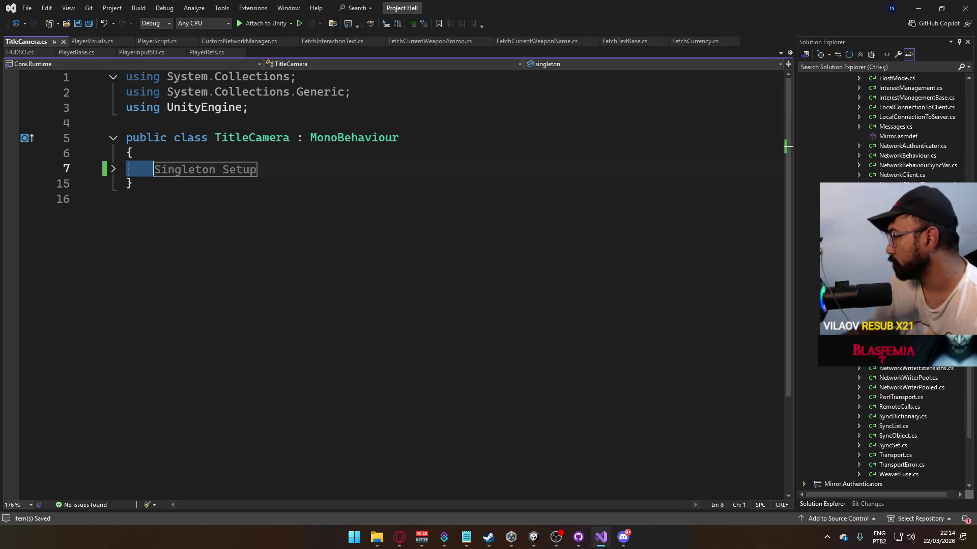
scroll(823, 126, up, 6)
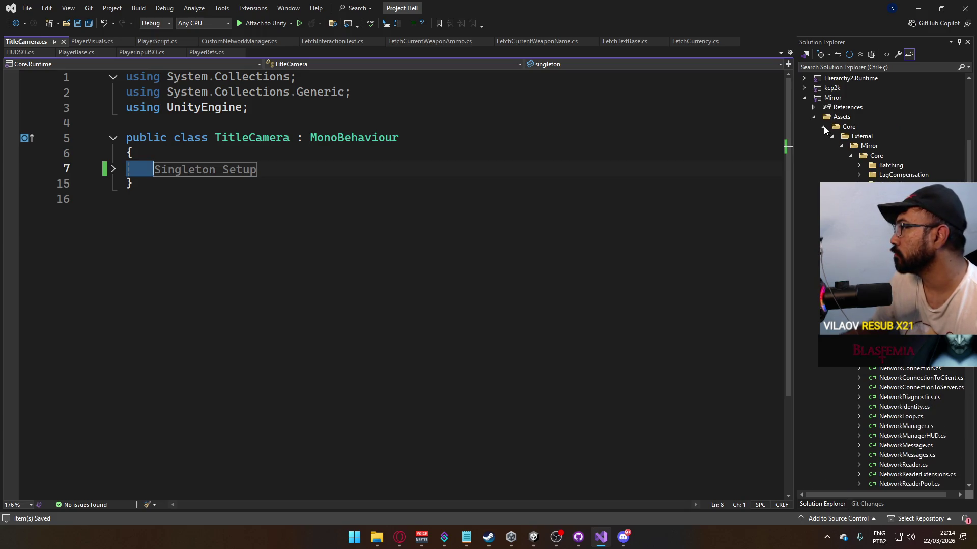
scroll(831, 138, up, 4)
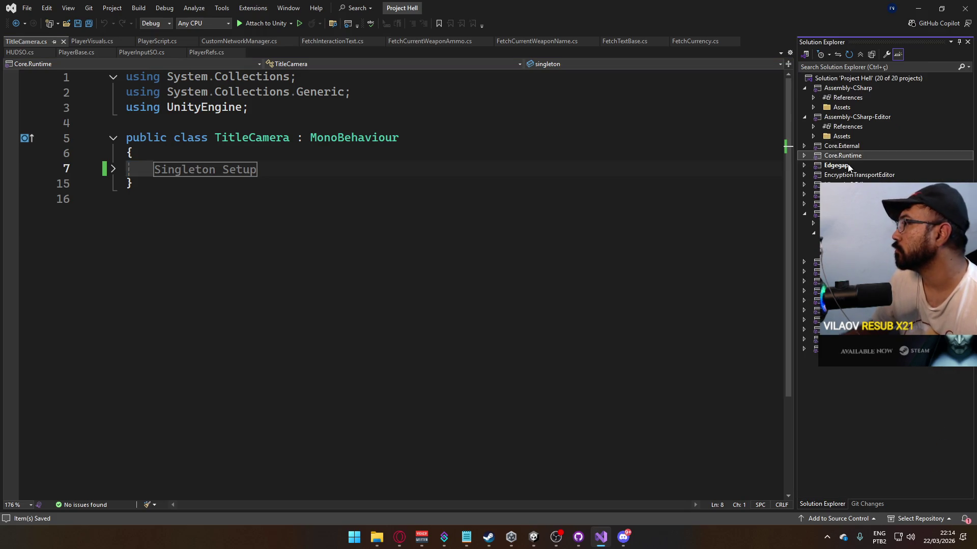
click(812, 243)
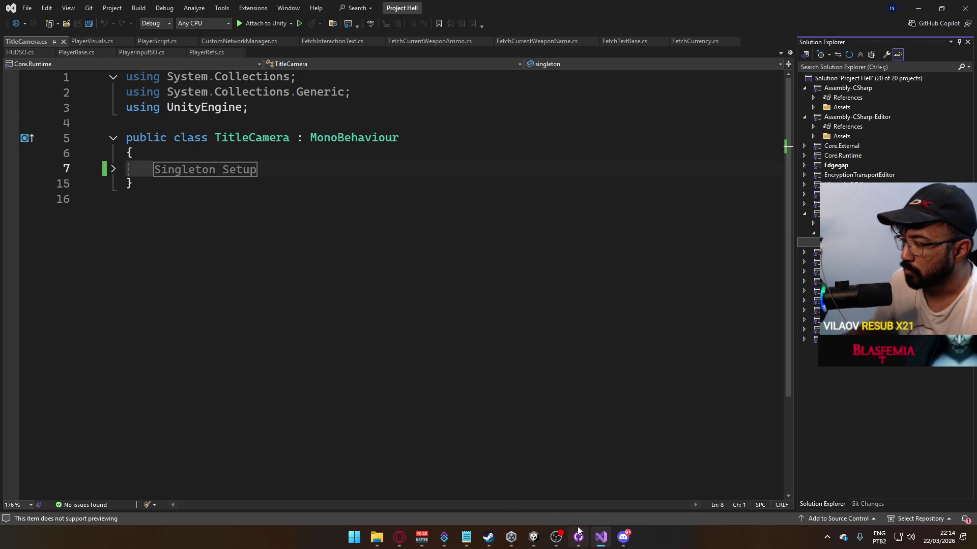
mouse_move(534, 535)
mouse_move(497, 508)
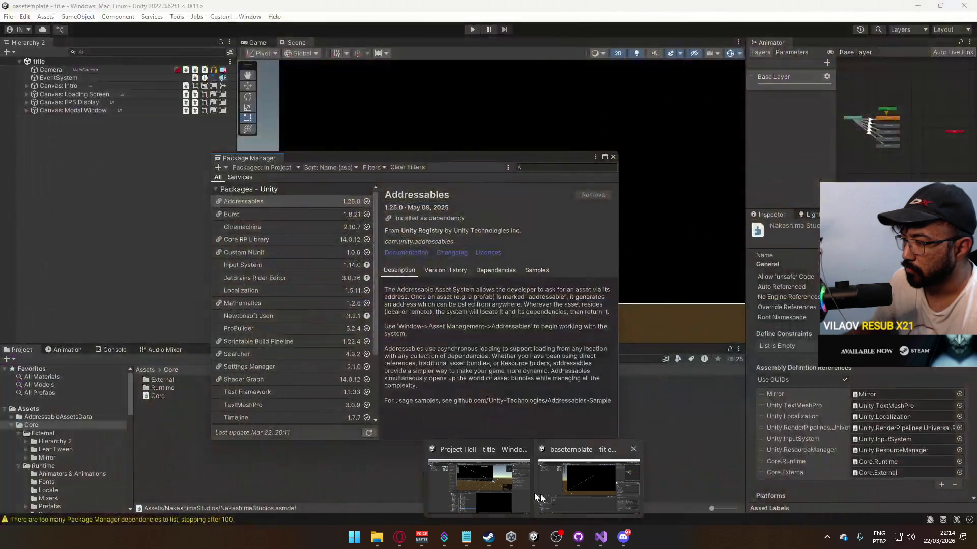
Step: Return to Unity and open the PlayerCamera script in Visual Studio
click(478, 483)
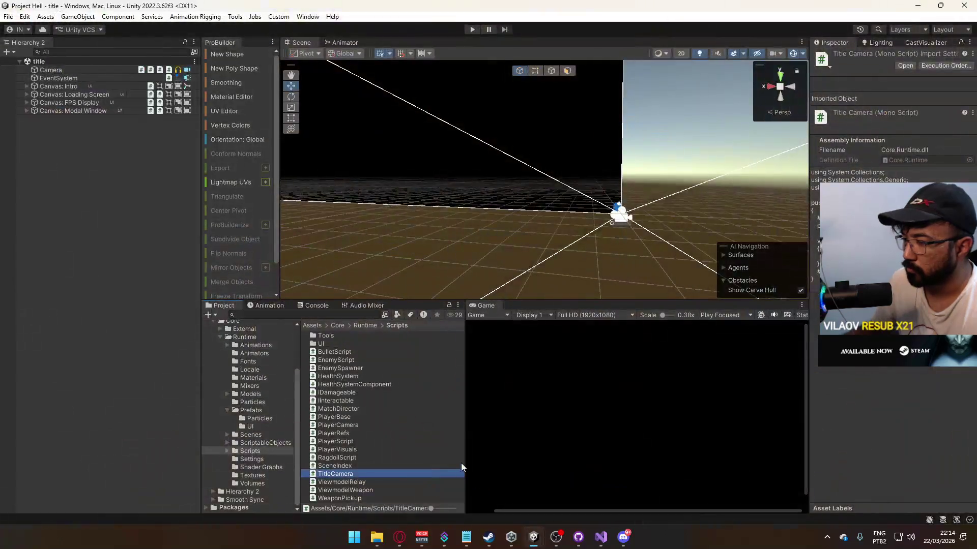
double_click(337, 425)
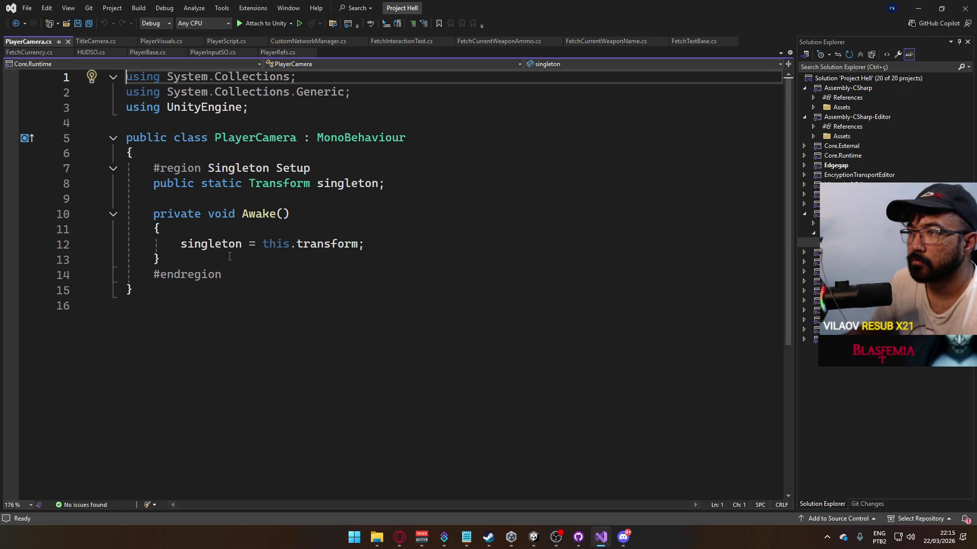
Step: Add an empty void Start() method below the Singleton Setup region and save
click(253, 284)
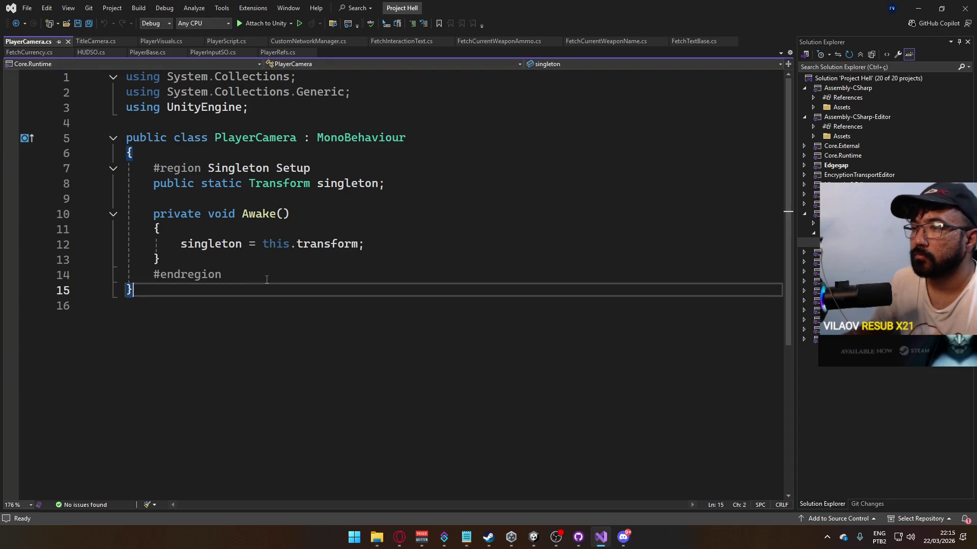
click(280, 275)
key(Return)
key(Return)
text(void Start())
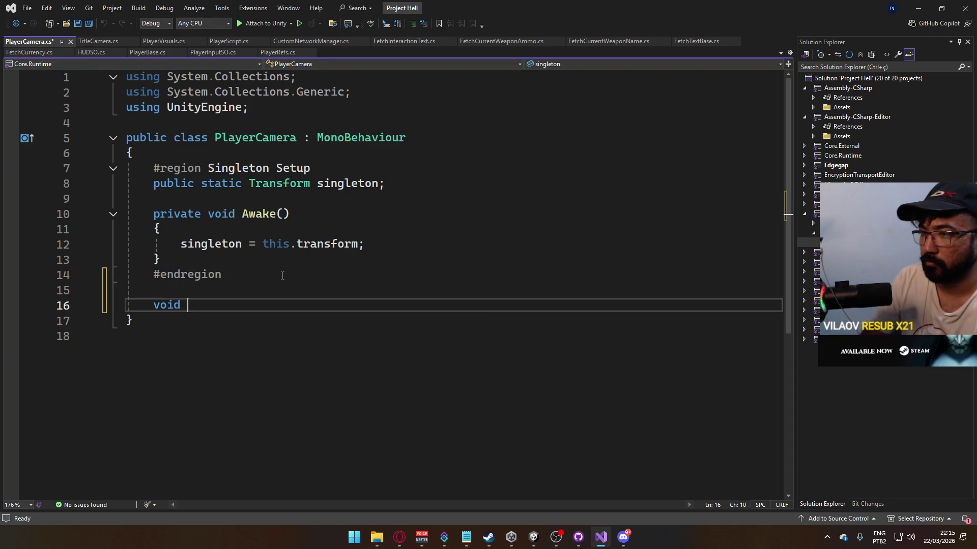
key(Return)
text({)
key(Return)
key(Return)
text(})
key(ctrl+s)
Step: Declare [SerializeField] bool _destroyTitleCamOnStart; above Start and save
click(273, 281)
key(Return)
key(Return)
text([SerializeField])
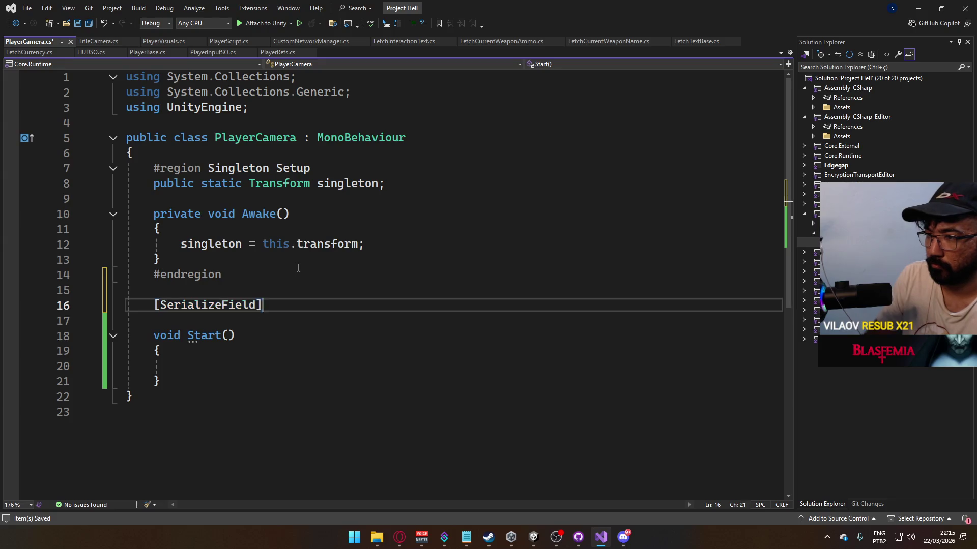
text( boo)
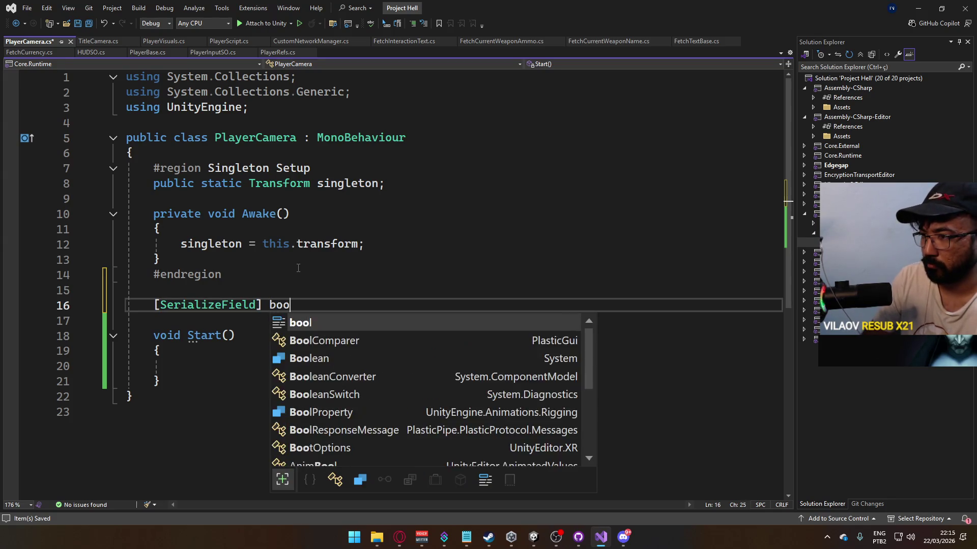
text(l _destroy)
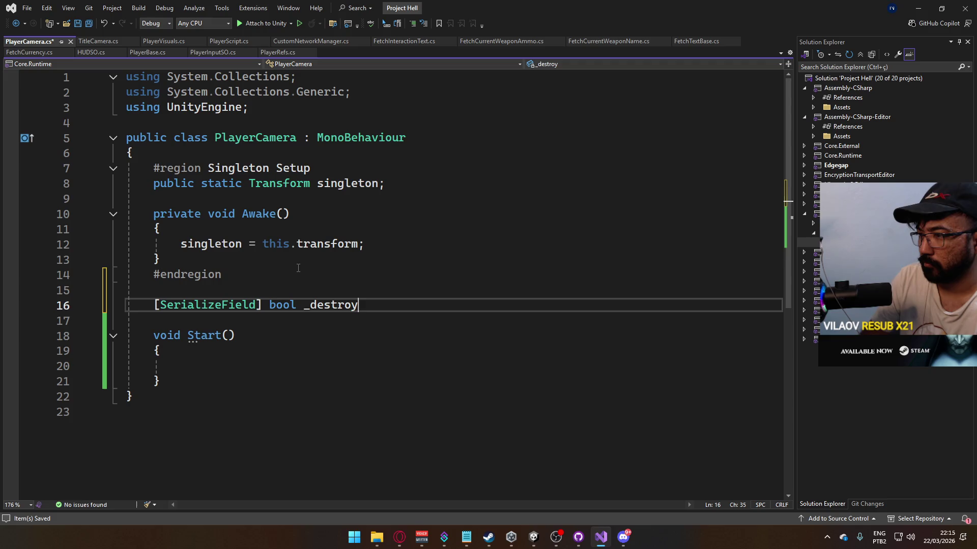
text(TitleCam)
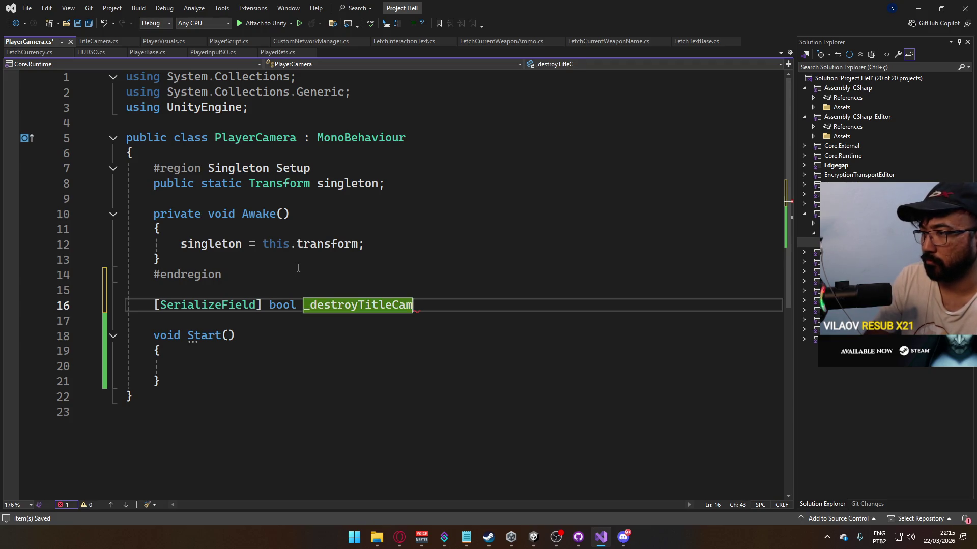
text(OnStart;)
key(ctrl+s)
Step: Make Start return early when _destroyTitleCamOnStart == false, save, and switch back to the YouTube browser
click(264, 366)
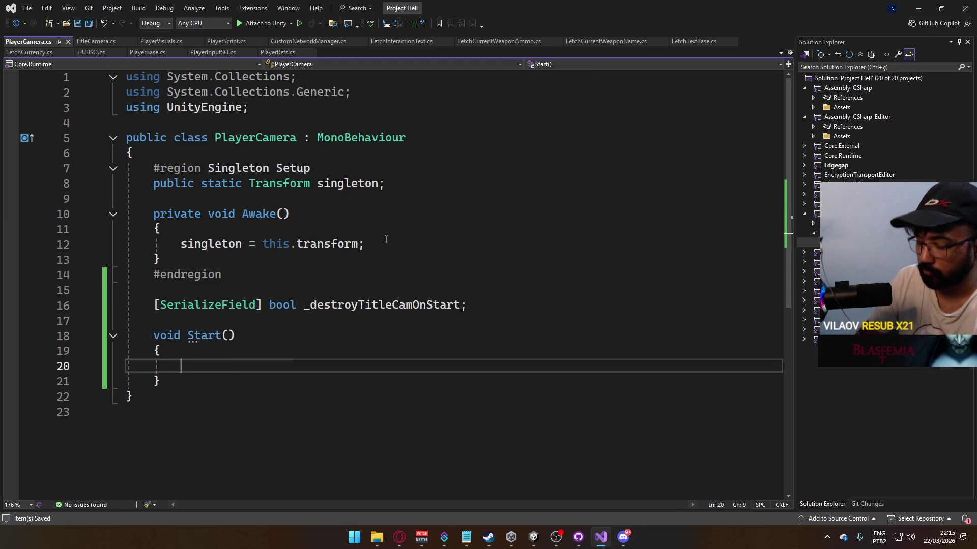
text(if (_)
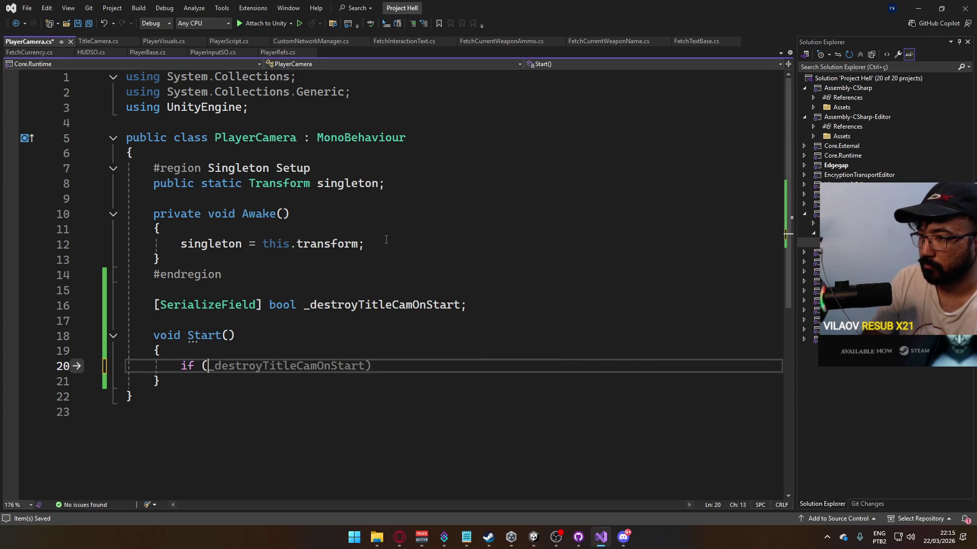
key(Return)
key(BackSpace)
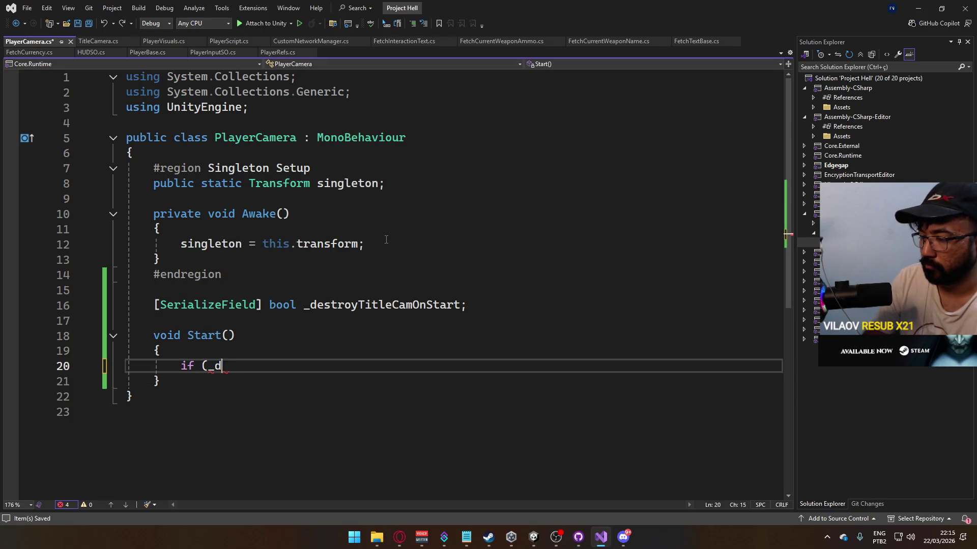
key(BackSpace)
key(BackSpace)
key(BackSpace)
text(_)
key(Tab)
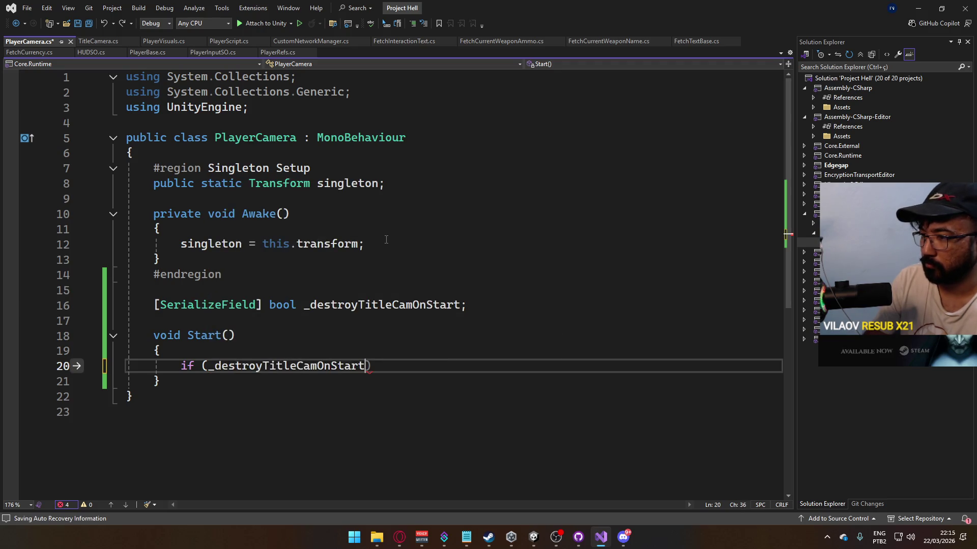
text(== false) return;)
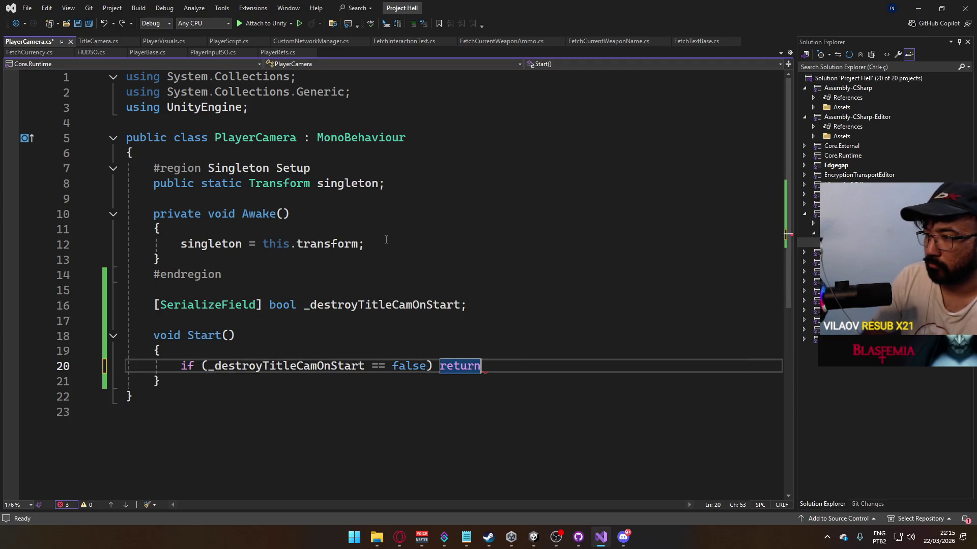
key(ctrl+s)
key(alt+Tab)
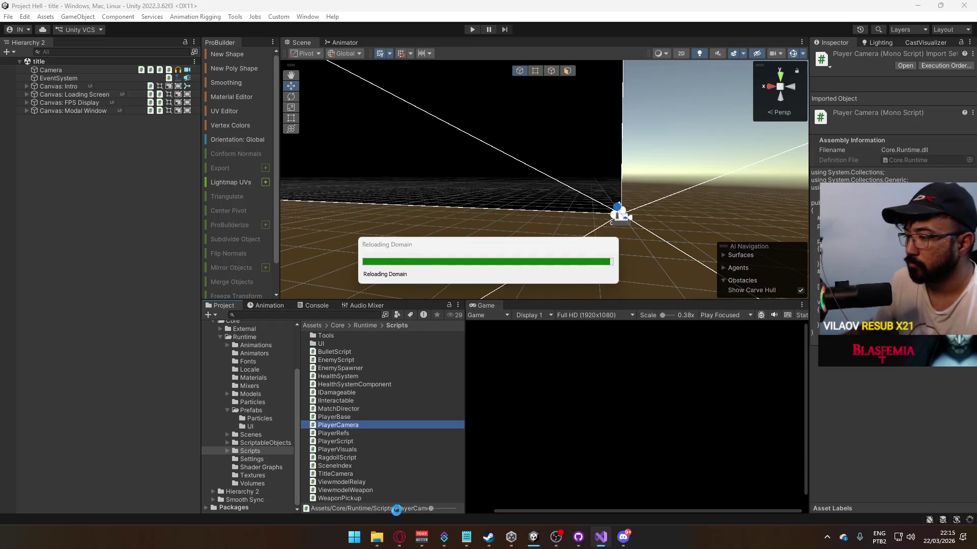
click(399, 537)
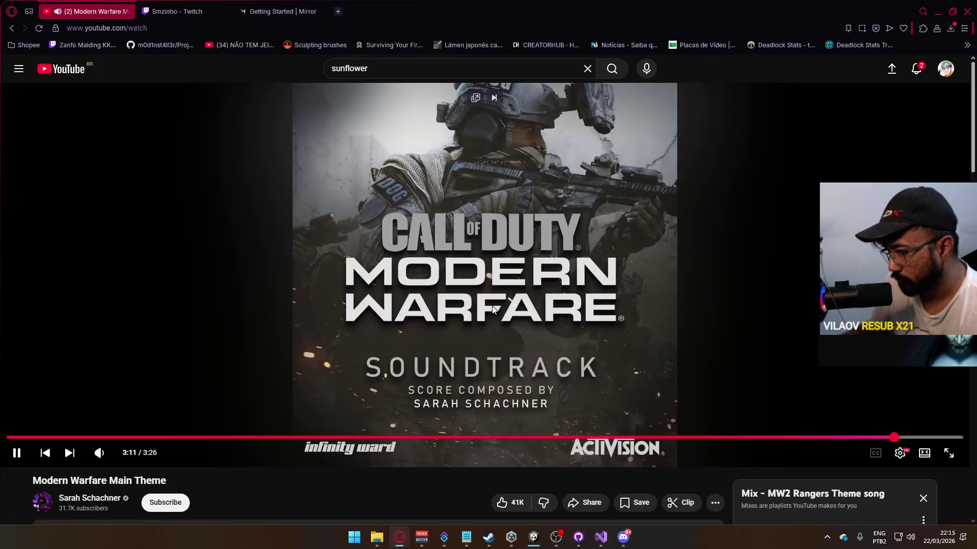
Step: Pause the Modern Warfare Main Theme and play MW2 Rangers Theme from the YouTube Mix instead
click(492, 309)
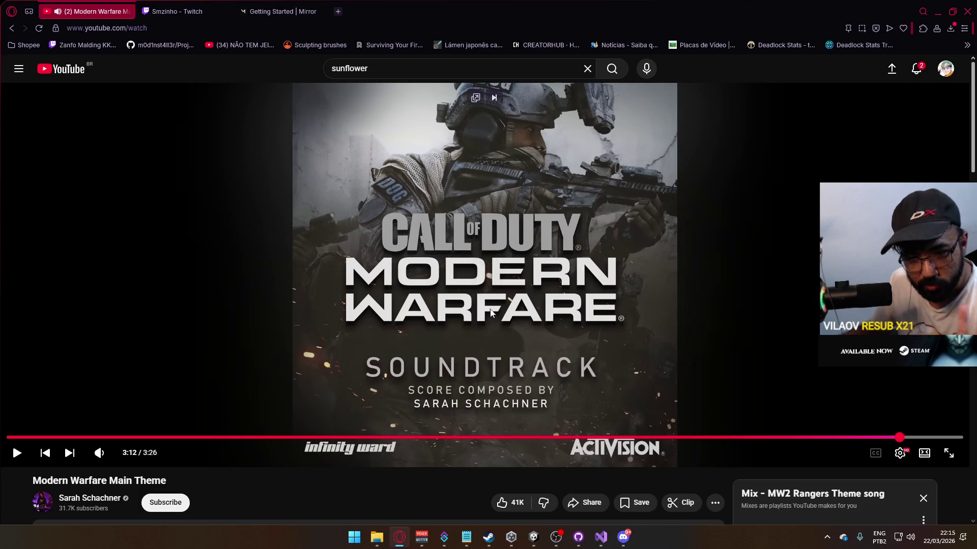
scroll(758, 425, down, 3)
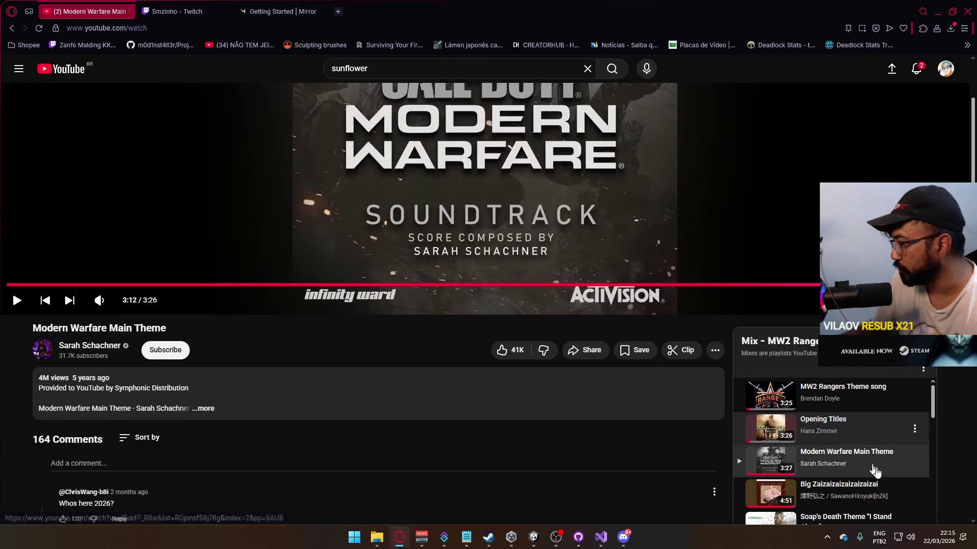
click(851, 404)
key(alt+Tab)
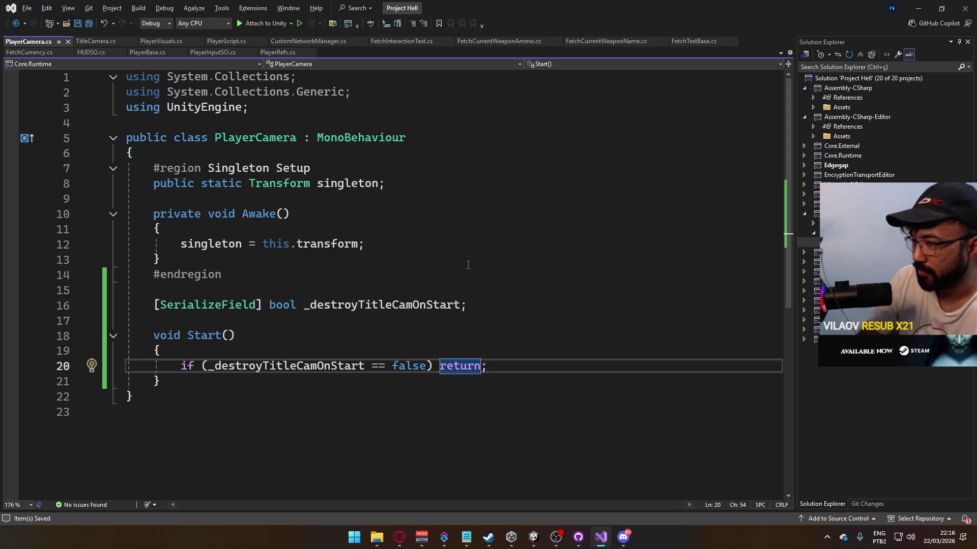
Step: Start a new line in Start() with an if-check on TitleCamera.singleton
key(Return)
key(Return)
text(sin)
key(BackSpace)
key(BackSpace)
key(BackSpace)
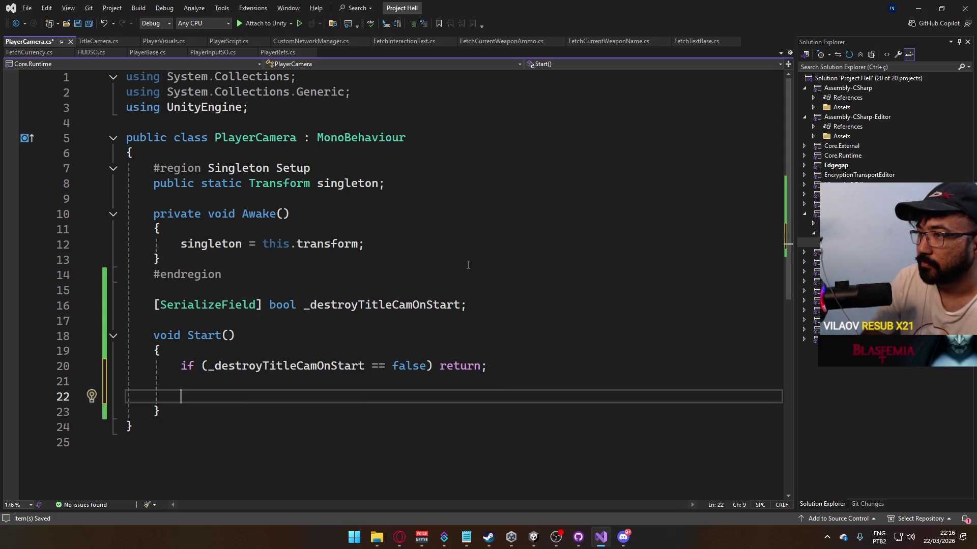
text(P)
key(BackSpace)
text(Titl)
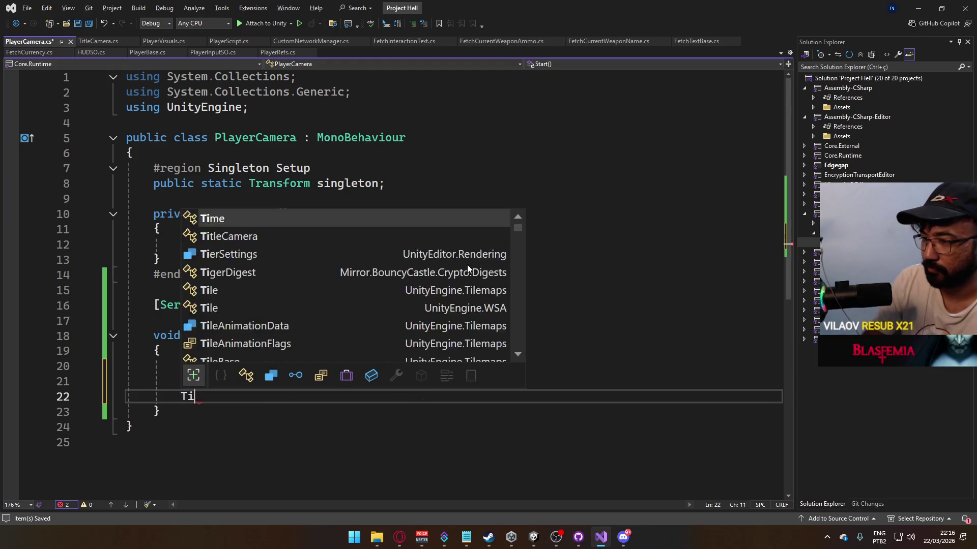
key(BackSpace)
key(BackSpace)
key(BackSpace)
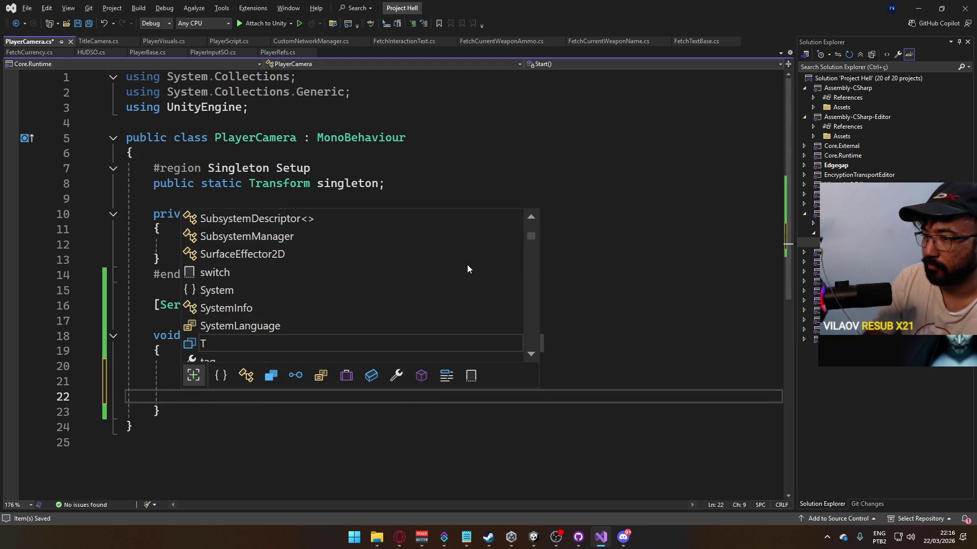
text(if ()
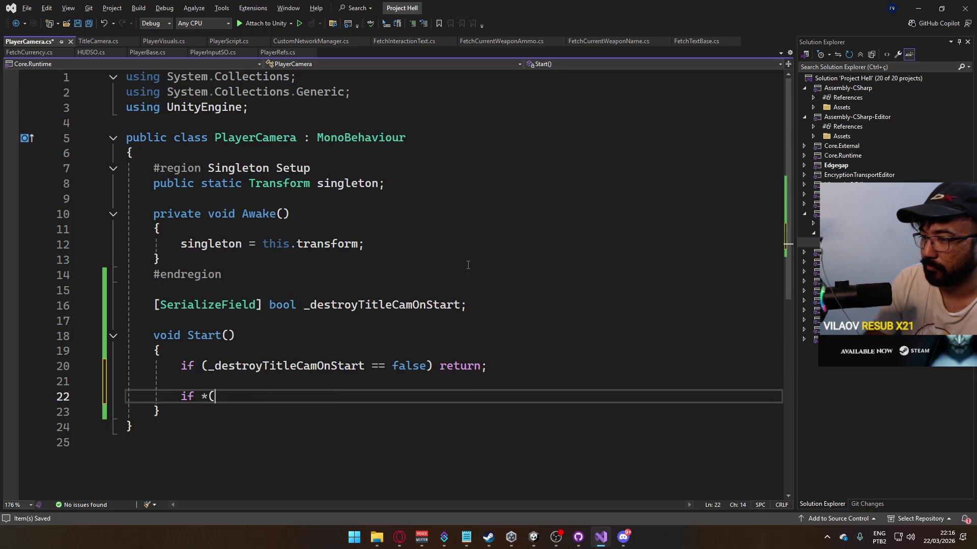
text(Titl)
key(Tab)
text(.s)
key(Tab)
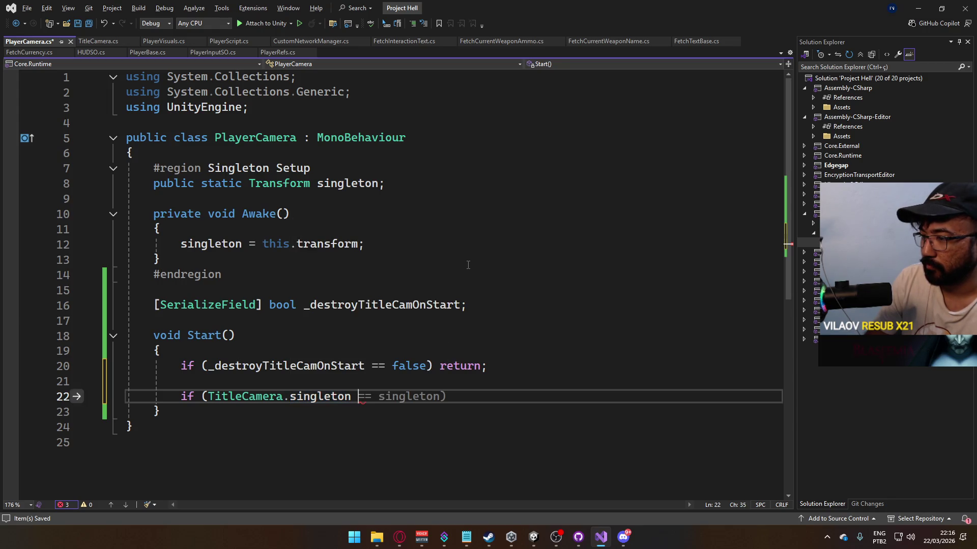
Step: Complete the line as 'if (TitleCamera.singleton == null) return;'
text(!= b)
key(BackSpace)
key(BackSpace)
key(BackSpace)
key(BackSpace)
text(== nu)
key(Tab)
text() re)
key(Tab)
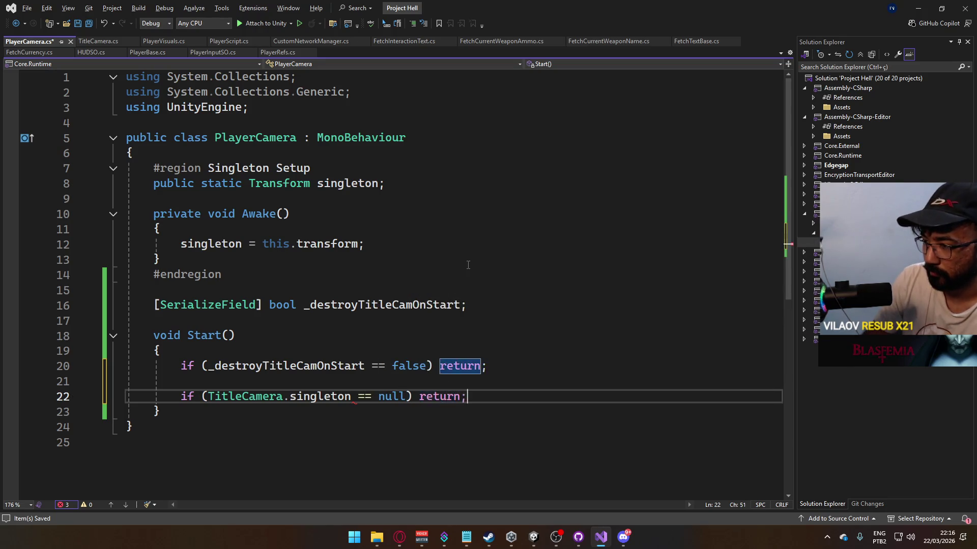
text(;)
key(Return)
key(Return)
Step: Add 'Destroy(TitleCamera.singleton);' below the null check
text(Destroy)
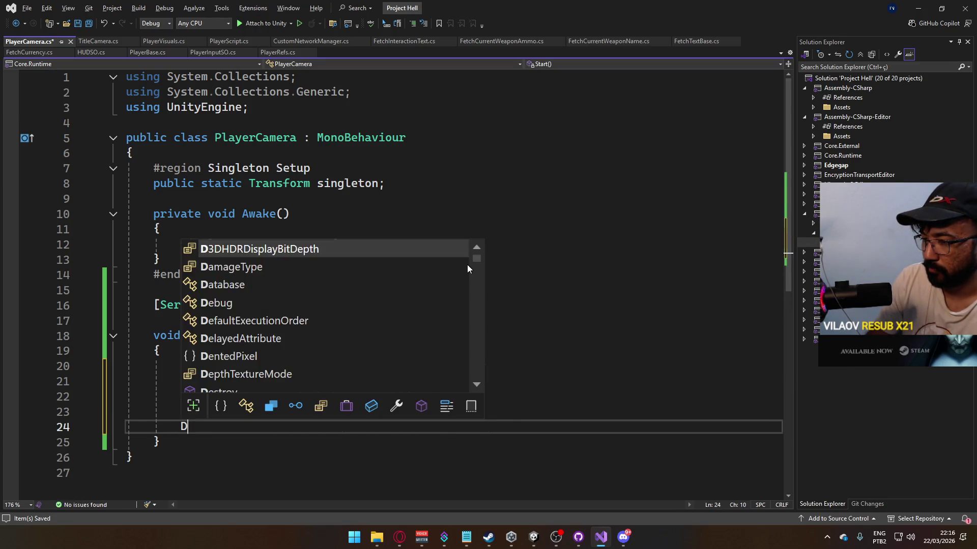
key(Escape)
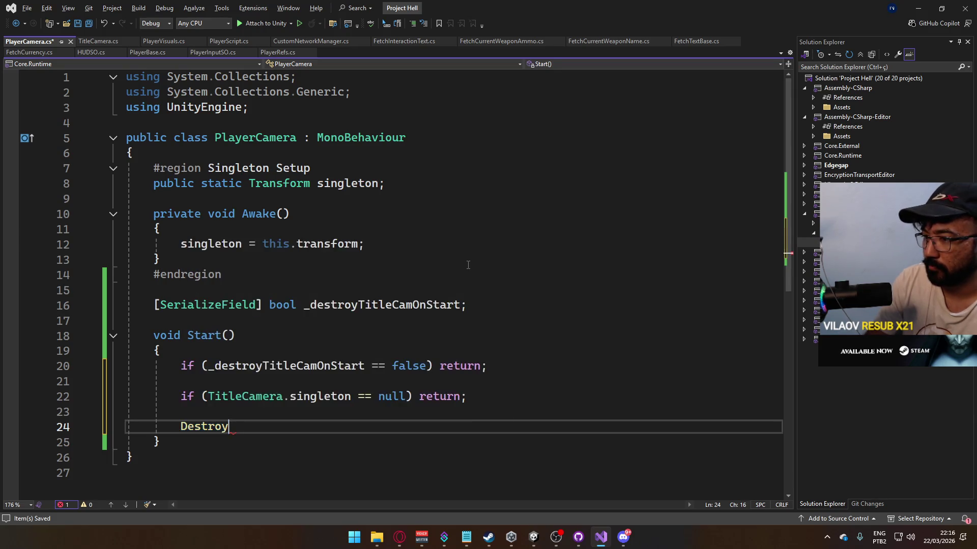
text((Titl)
text(.)
key(Tab)
text();)
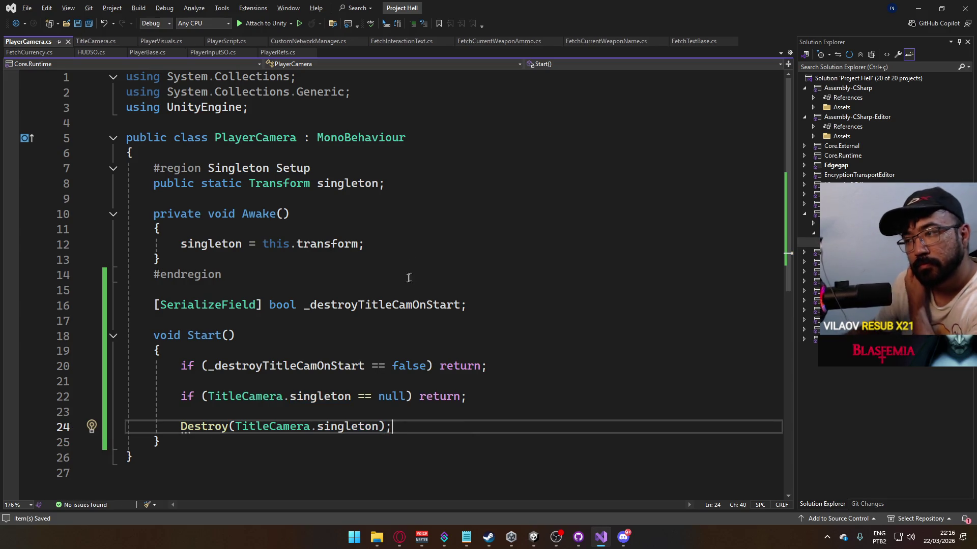
click(535, 537)
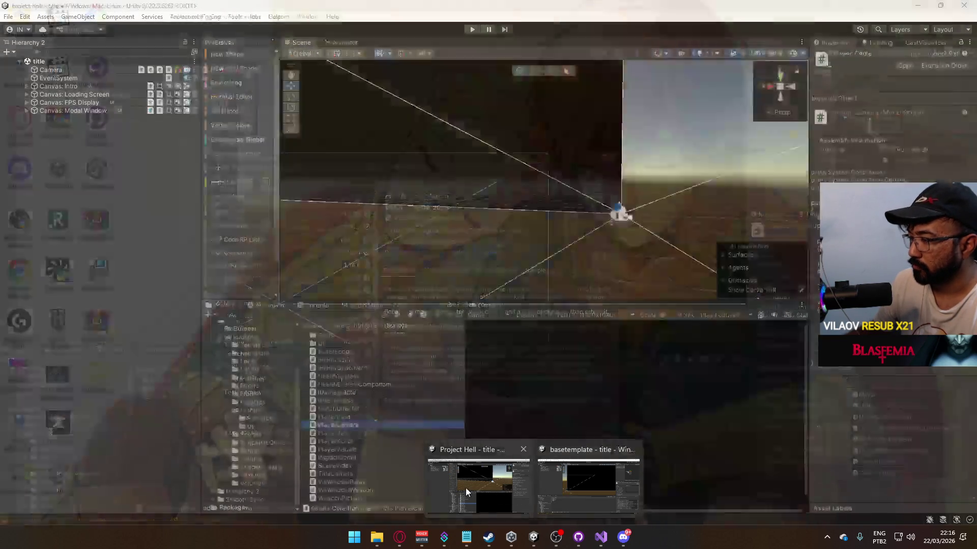
Step: Open the dev scene from Assets/Core/Runtime/Scenes, inspect Player Camera, and save the scene
click(466, 487)
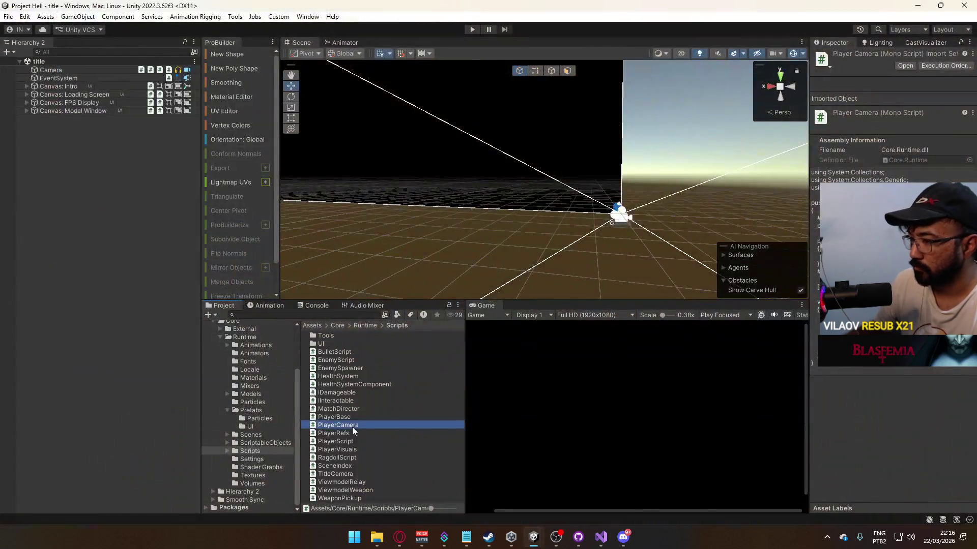
click(245, 435)
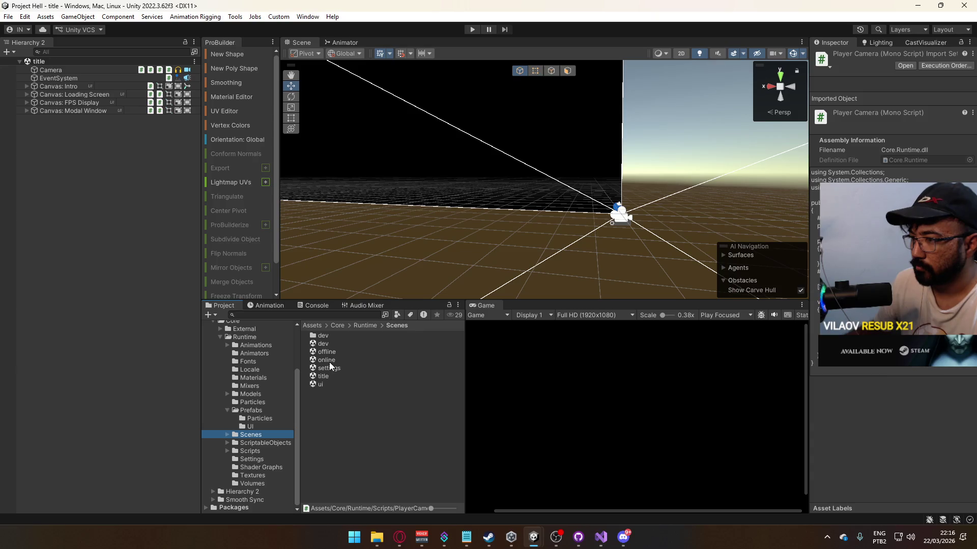
double_click(322, 343)
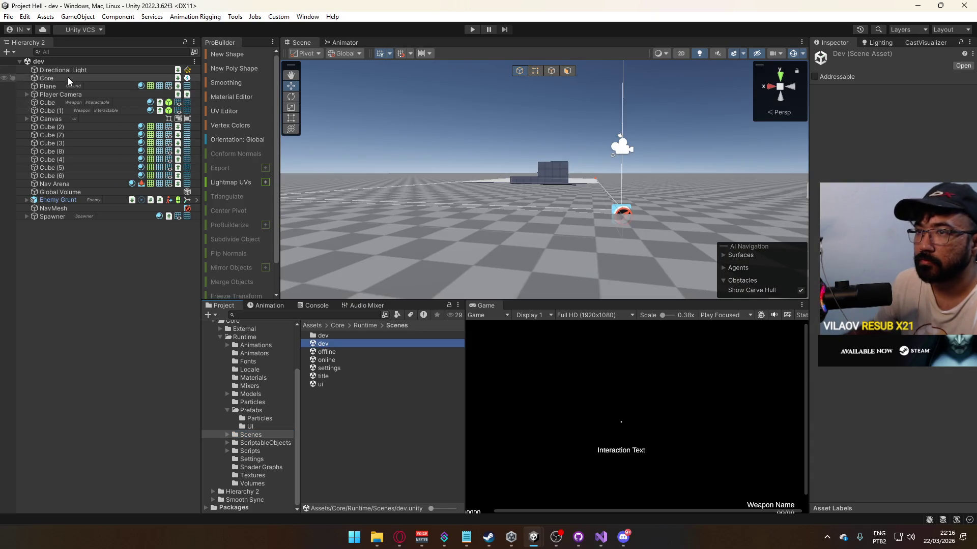
click(56, 95)
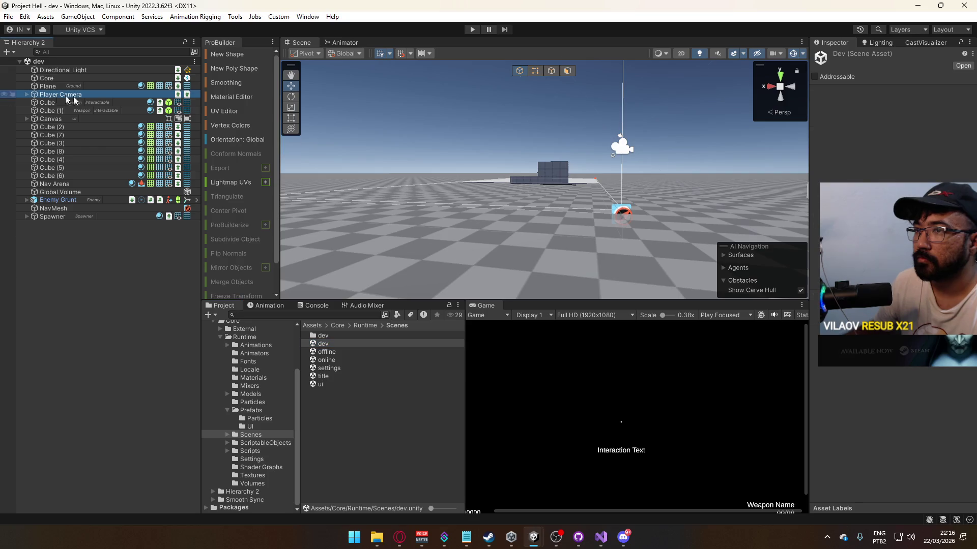
click(821, 304)
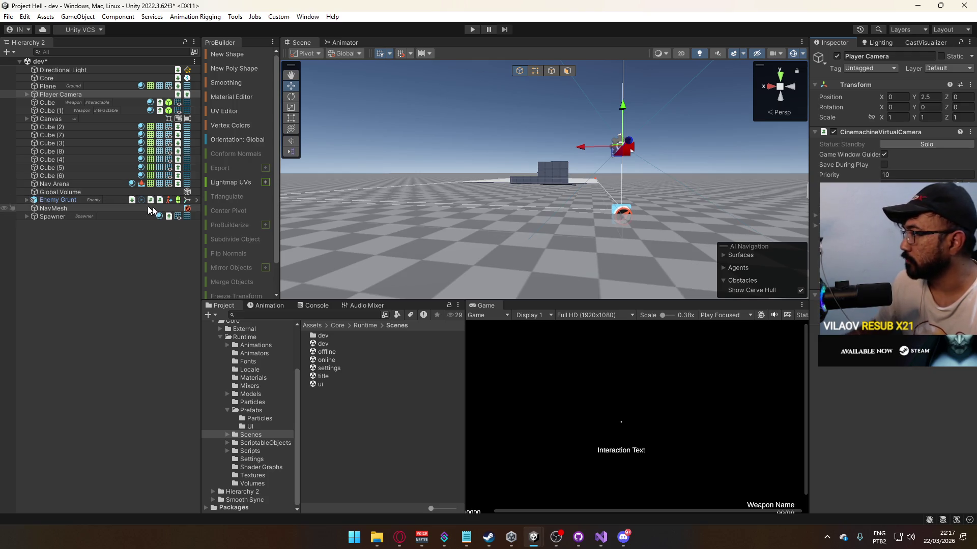
click(63, 223)
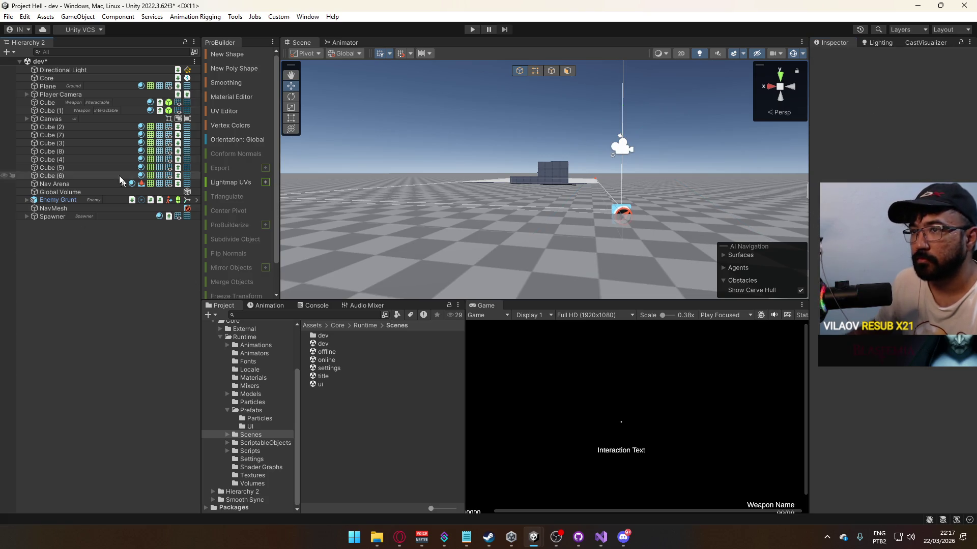
key(ctrl+s)
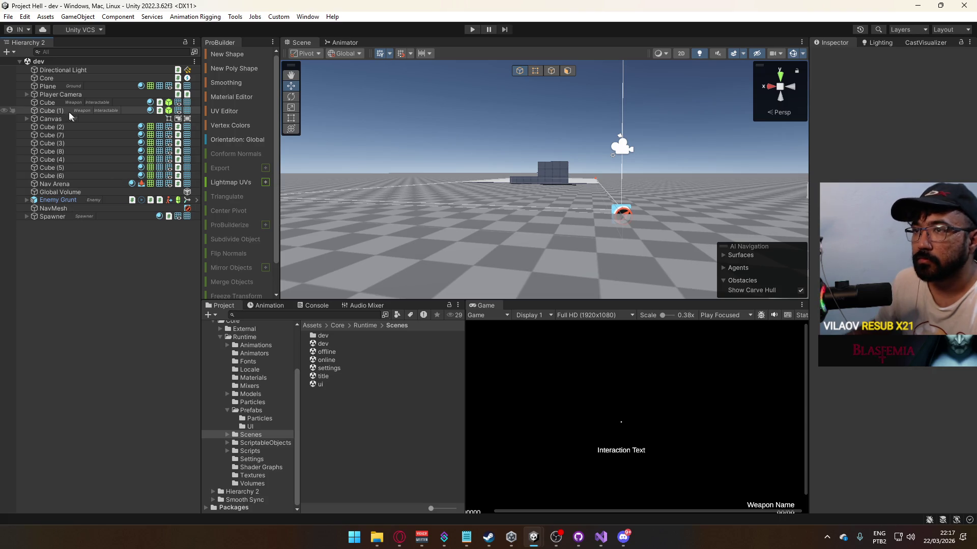
Step: Open the title scene, then reopen the dev scene and select Global Volume
click(78, 96)
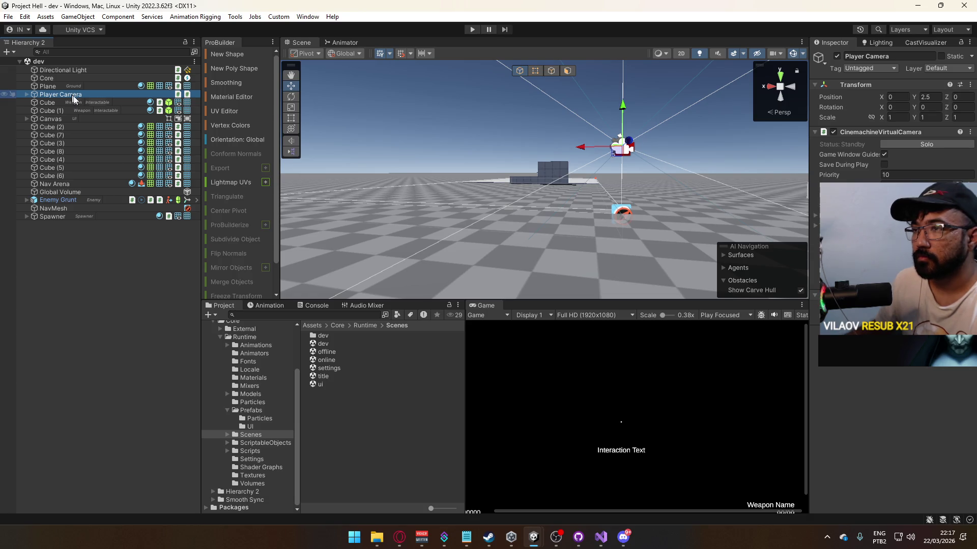
double_click(339, 377)
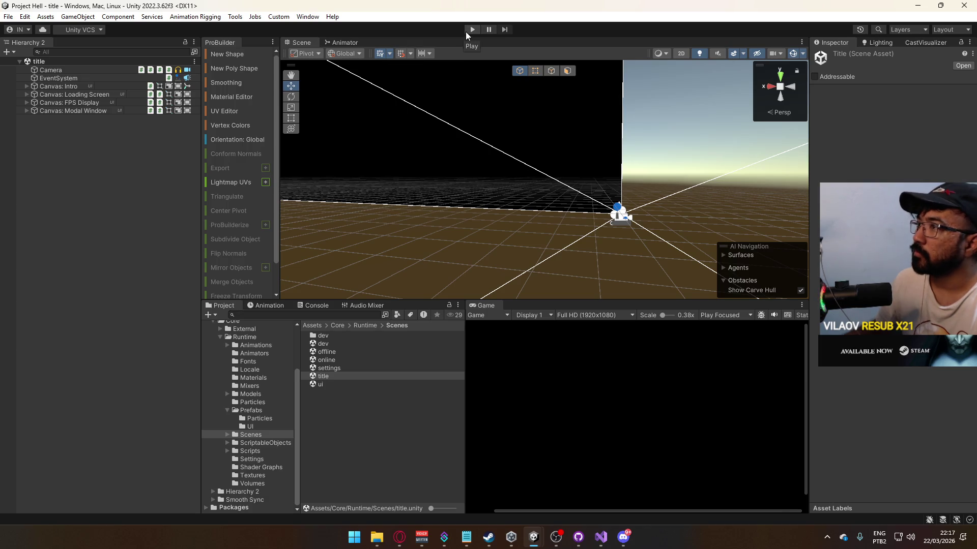
double_click(345, 345)
click(60, 191)
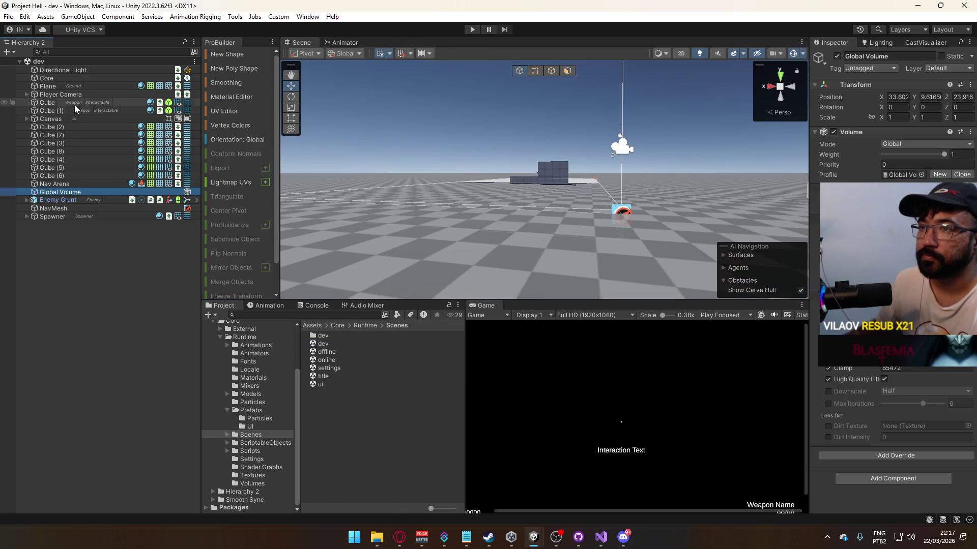
Step: Create a new Camera at the top of the dev hierarchy and add a CinemachineBrain
right_click(115, 229)
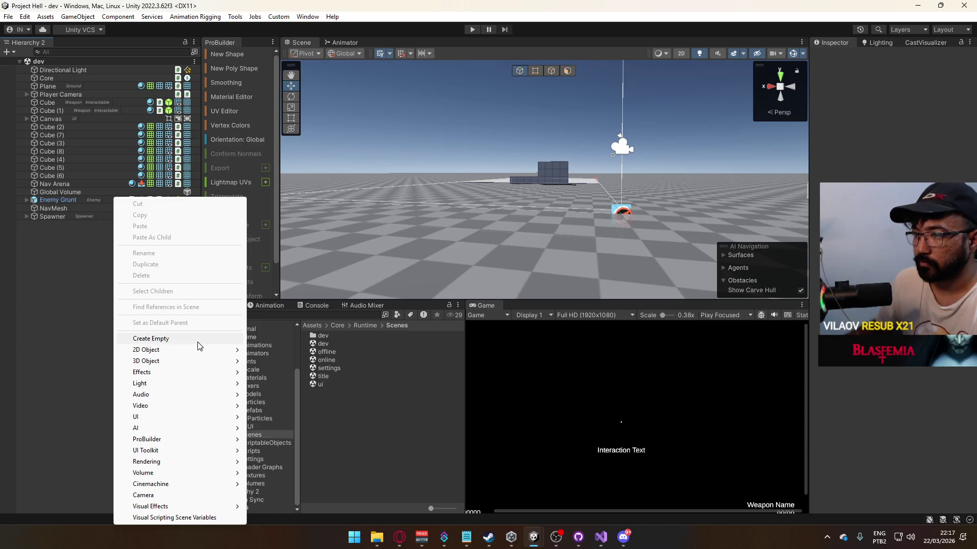
click(186, 495)
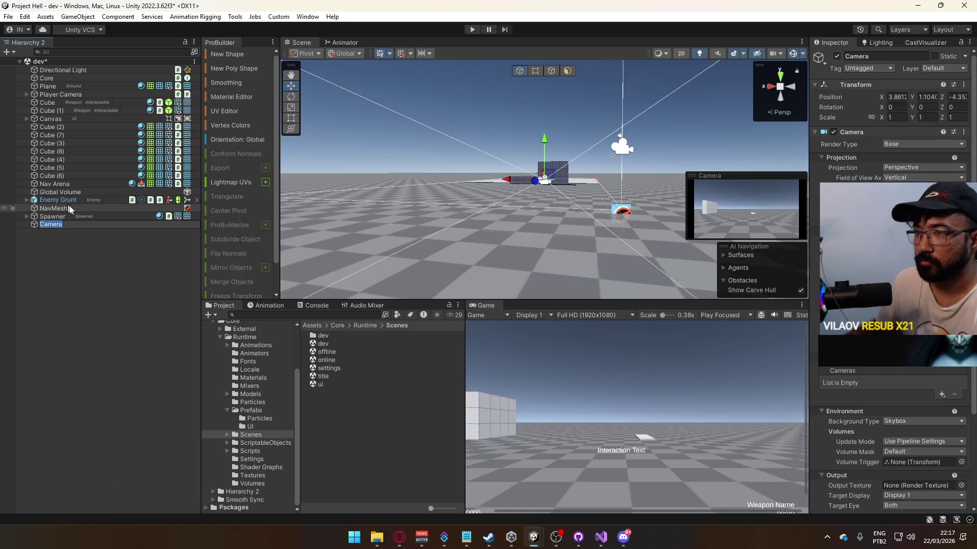
drag(78, 75, 79, 68)
scroll(895, 305, down, 5)
click(890, 358)
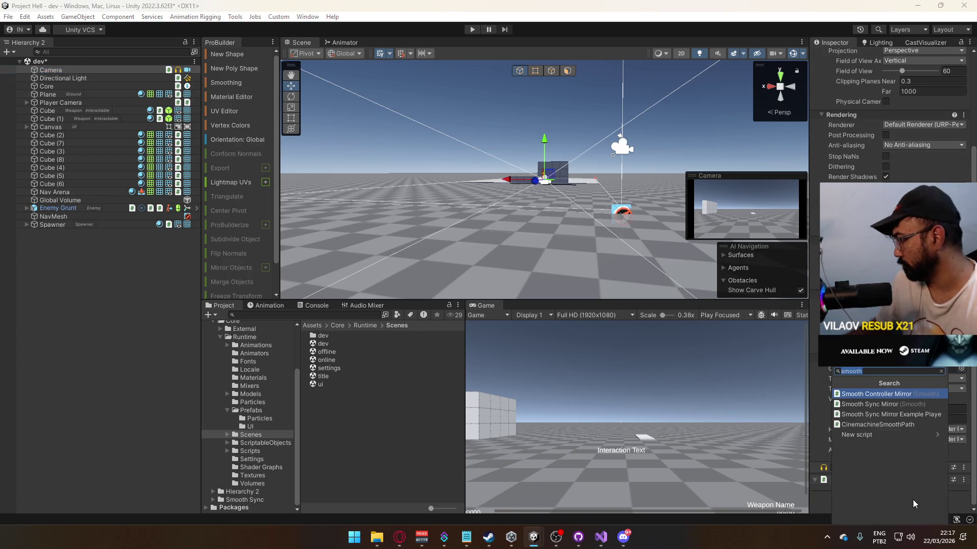
text(brain)
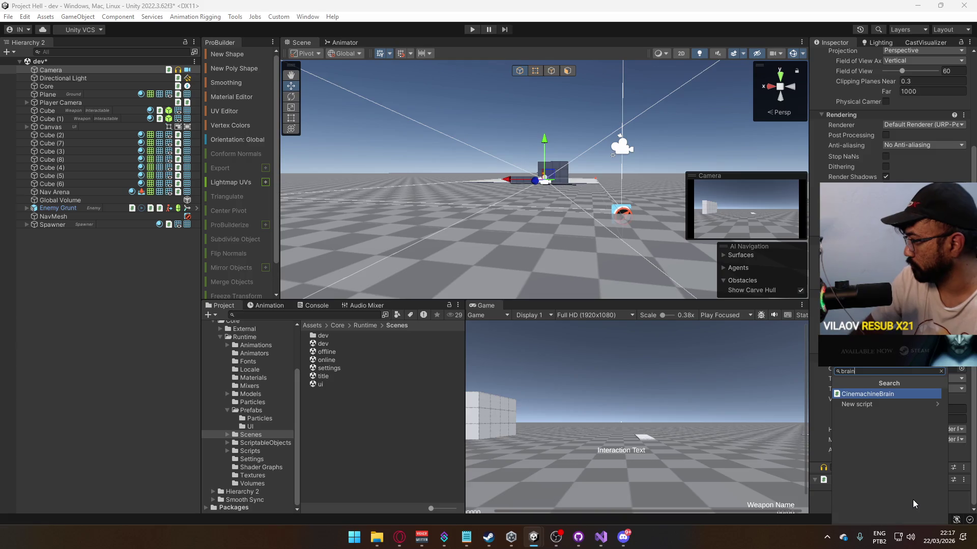
key(Return)
Step: Set the brain's Update Method to Late Update, enable Post Processing, and save the scene
scroll(856, 381, down, 5)
click(906, 457)
click(900, 482)
scroll(817, 407, down, 1)
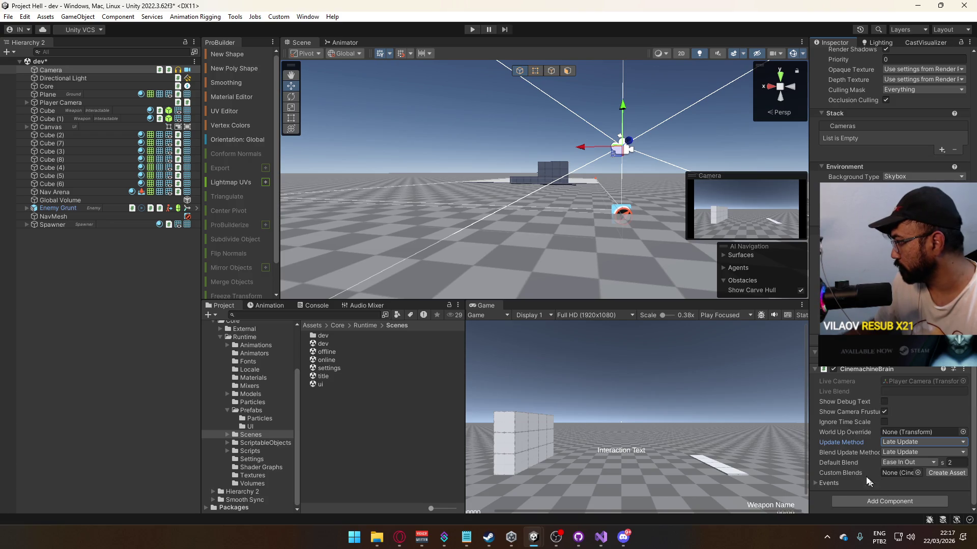
scroll(866, 429, up, 3)
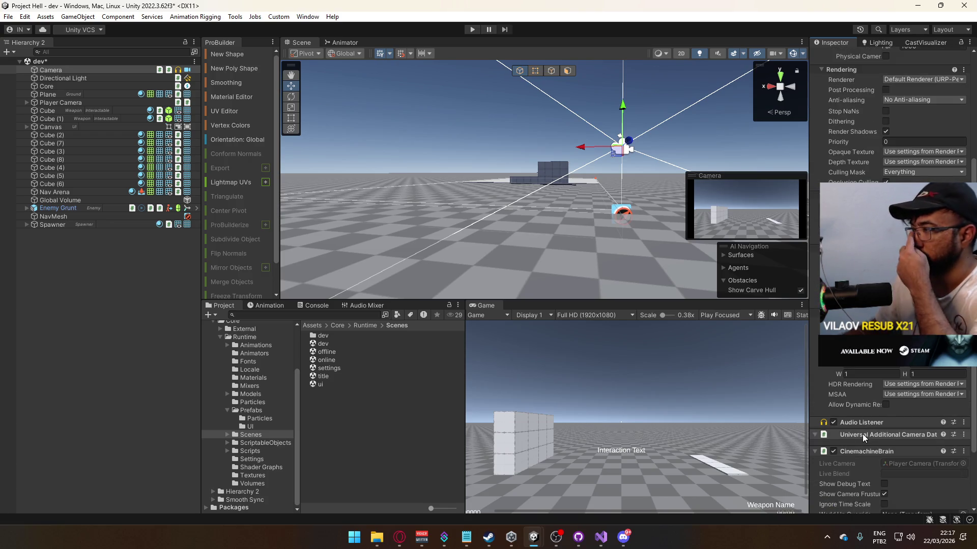
scroll(863, 439, up, 3)
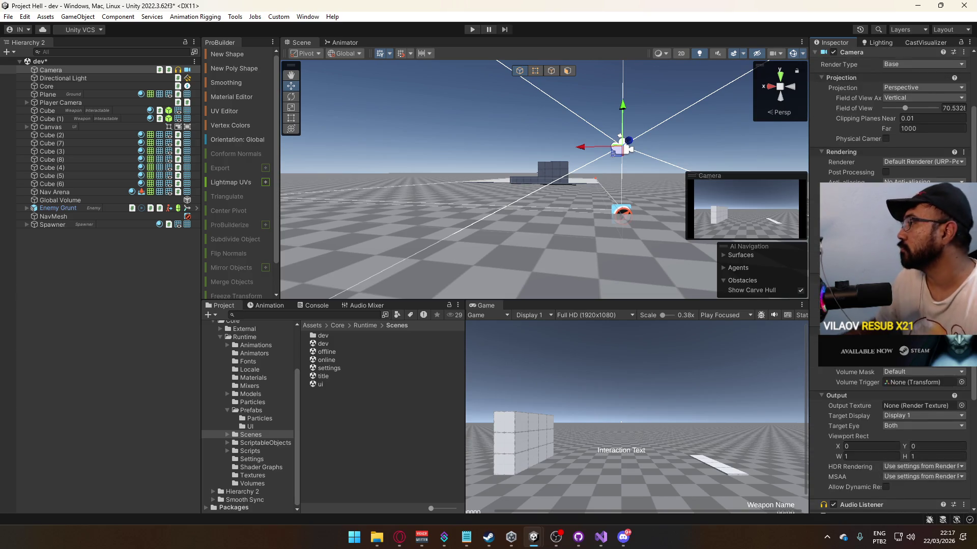
click(886, 172)
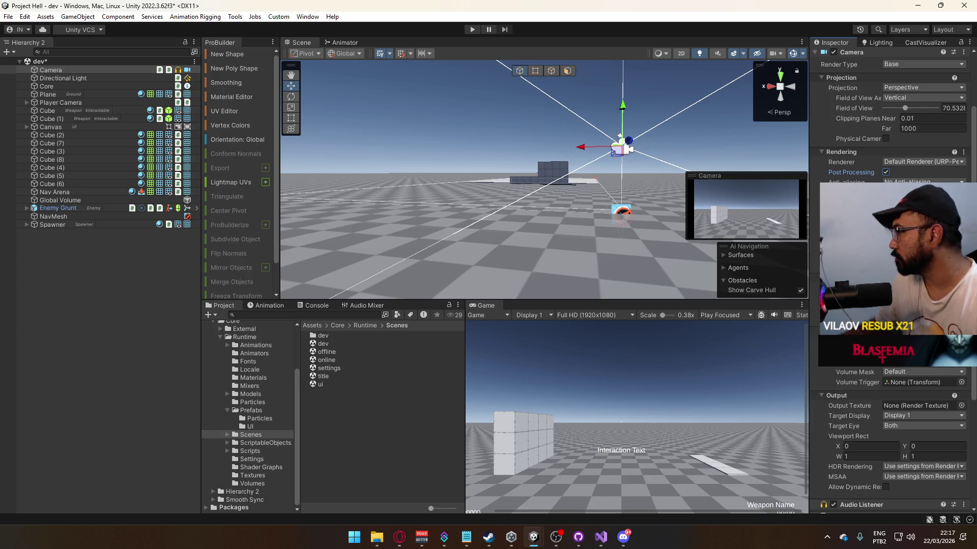
scroll(909, 386, down, 5)
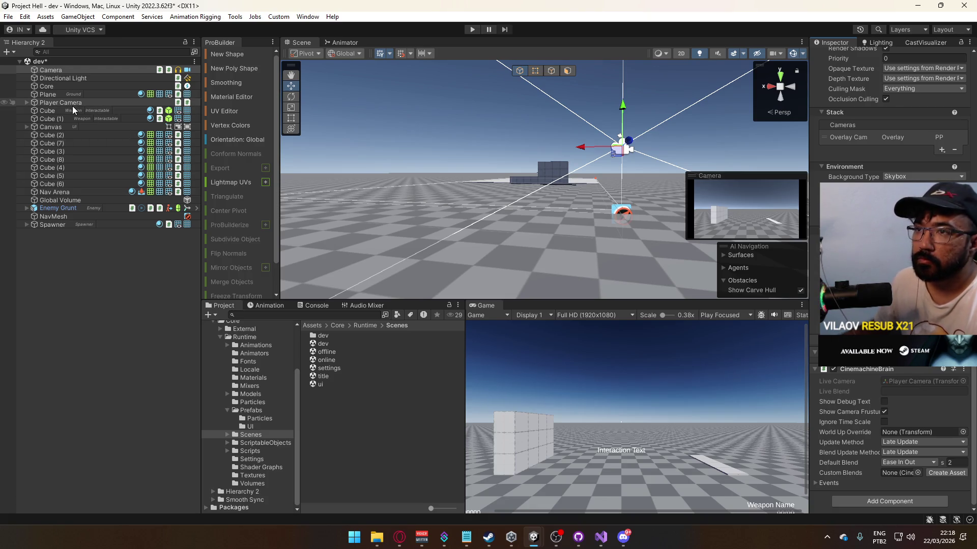
key(ctrl+s)
Step: Inspect Overlay Cam under Player Camera, then open the settings scene
click(27, 103)
click(56, 112)
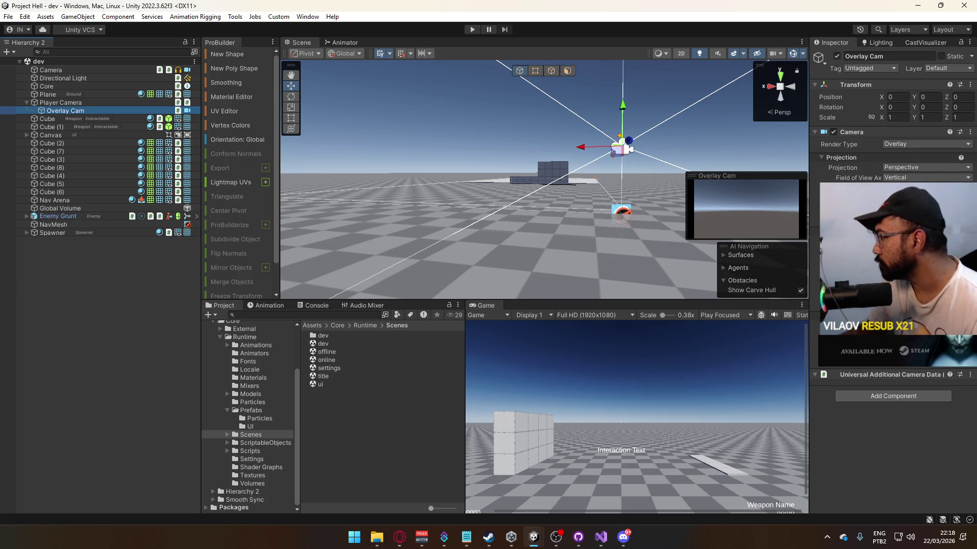
click(893, 396)
key(Escape)
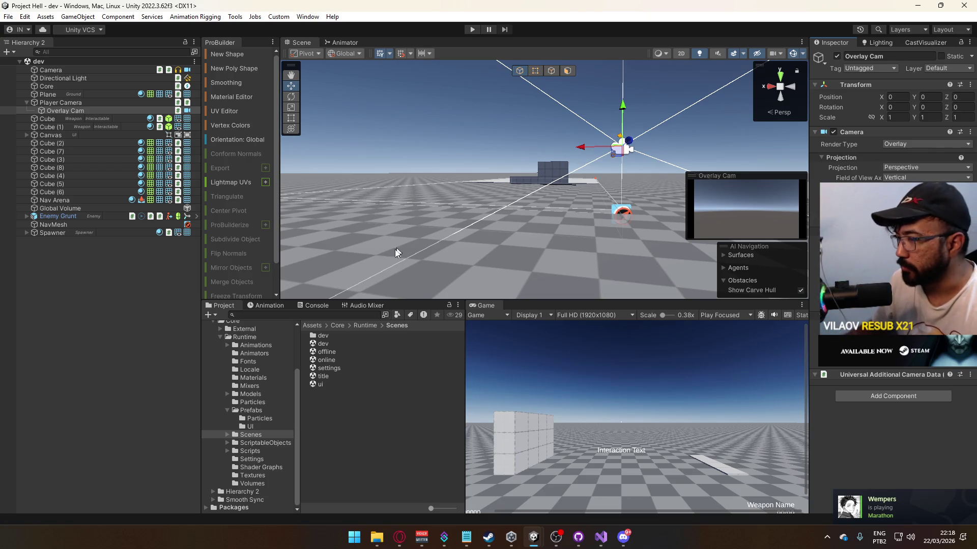
double_click(328, 368)
Step: Play the title scene, shrink the Game view scale, and host a game from its menu
click(323, 375)
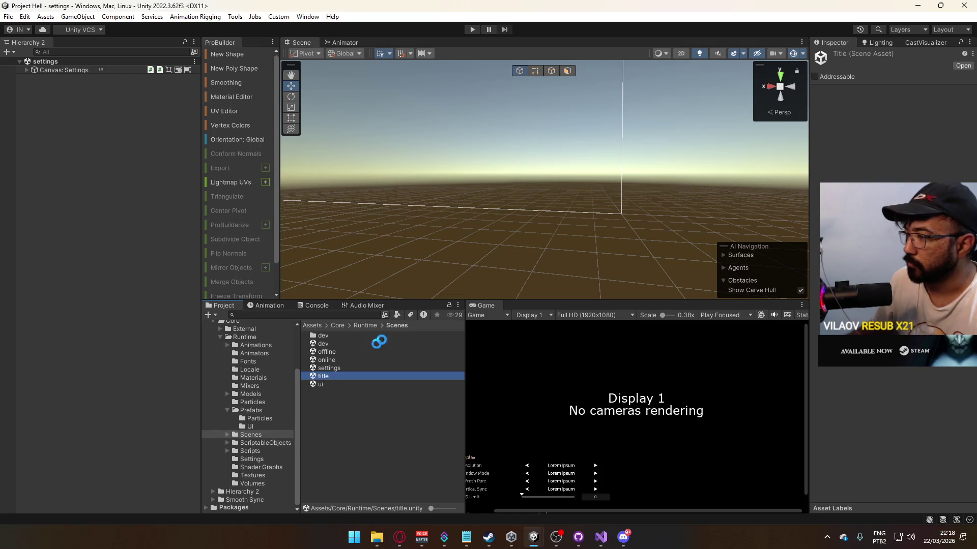
click(473, 29)
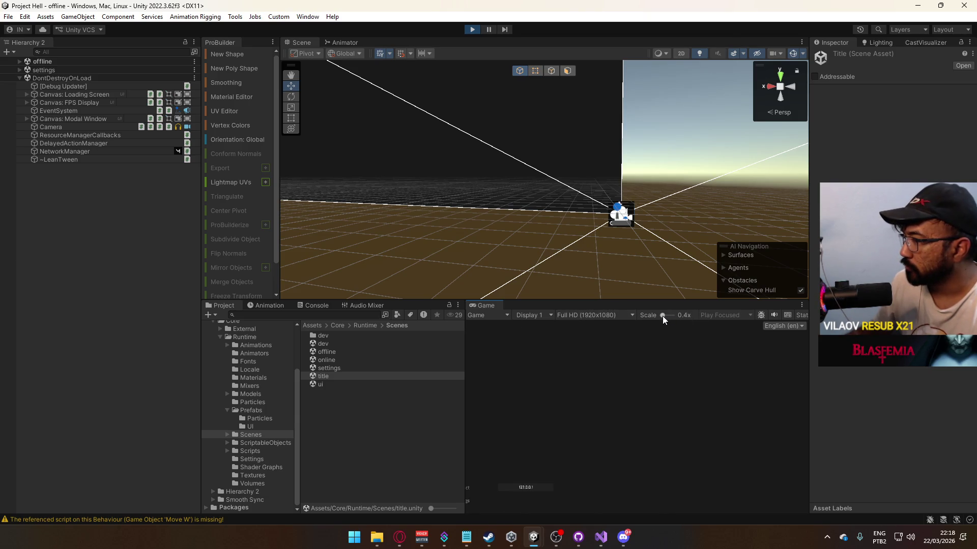
drag(664, 316, 651, 318)
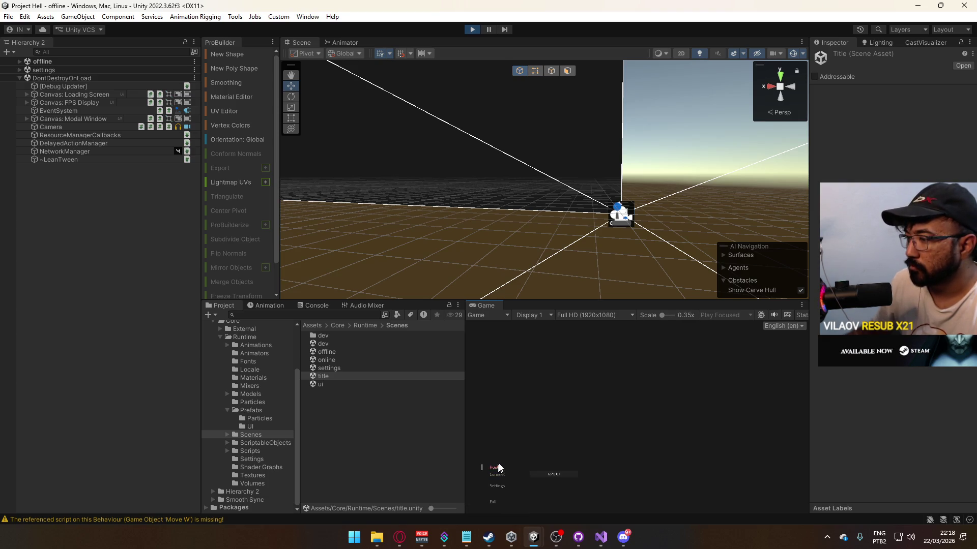
click(496, 467)
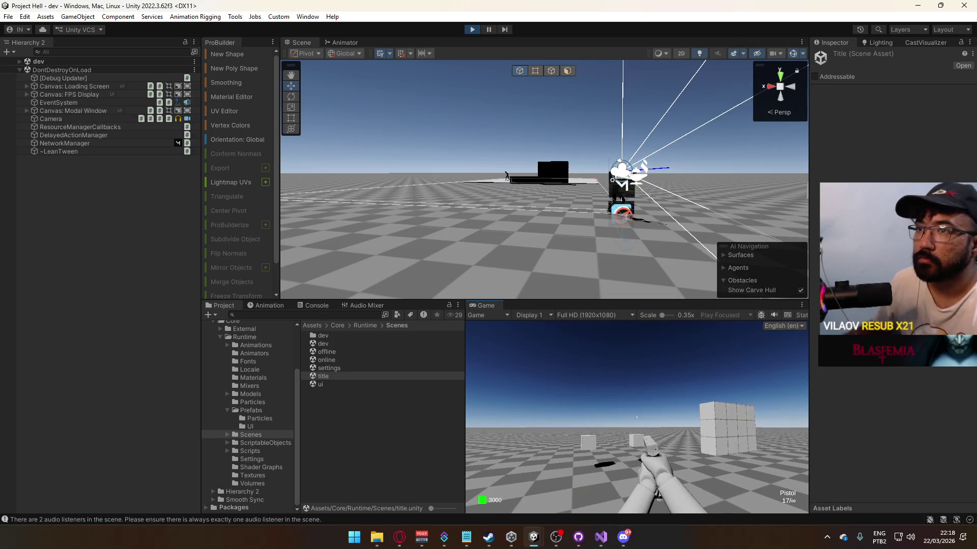
Step: In the browser, open a YouTube link in a new tab and switch to it
key(super)
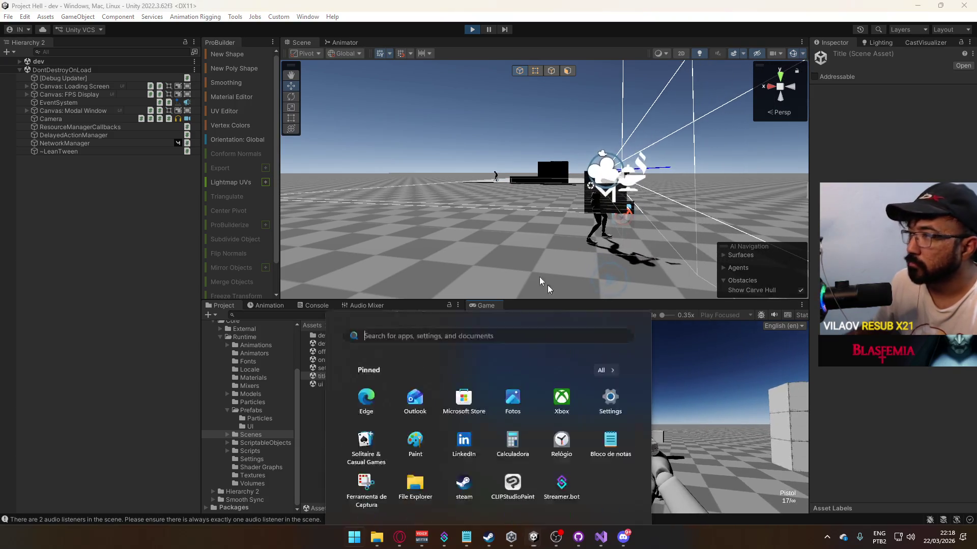
key(Escape)
key(alt+Tab)
right_click(64, 67)
click(92, 76)
click(171, 9)
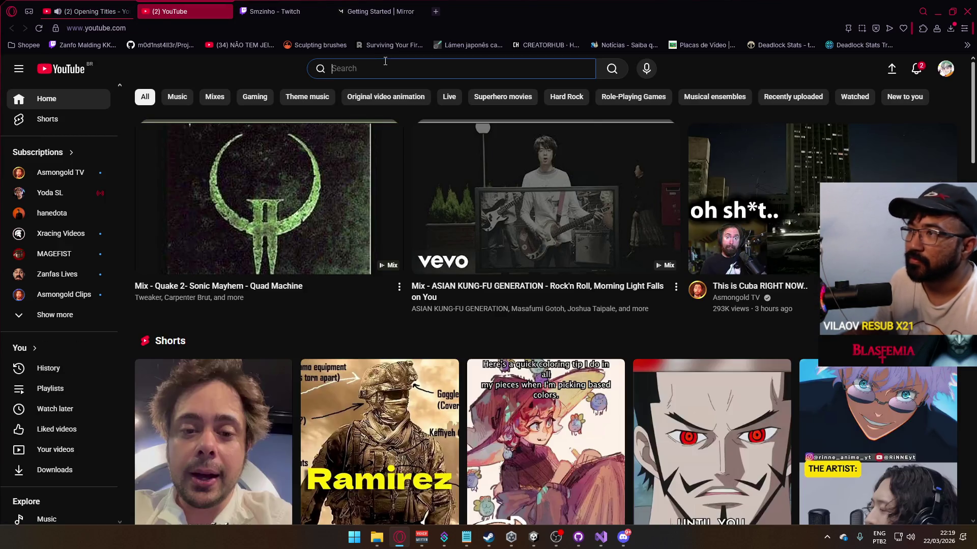
Step: Search YouTube for 'tangy td' and open the Tangy TD Gameplay Trailer
click(384, 62)
text(tangy t)
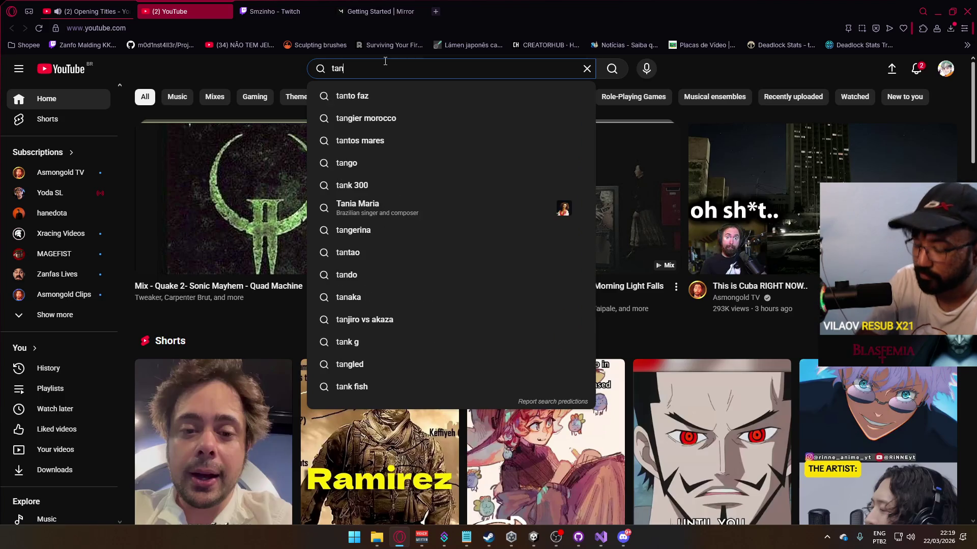
text(d)
key(Return)
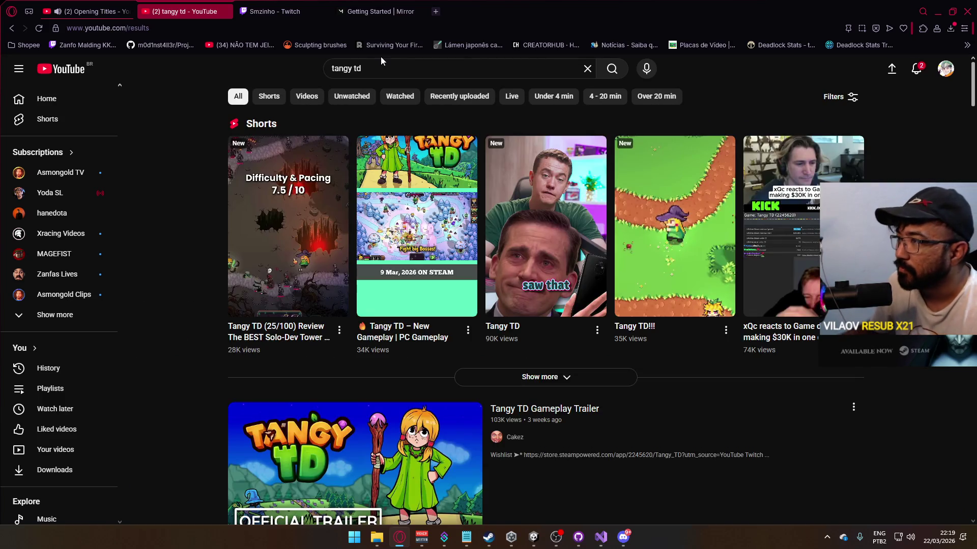
scroll(332, 294, down, 3)
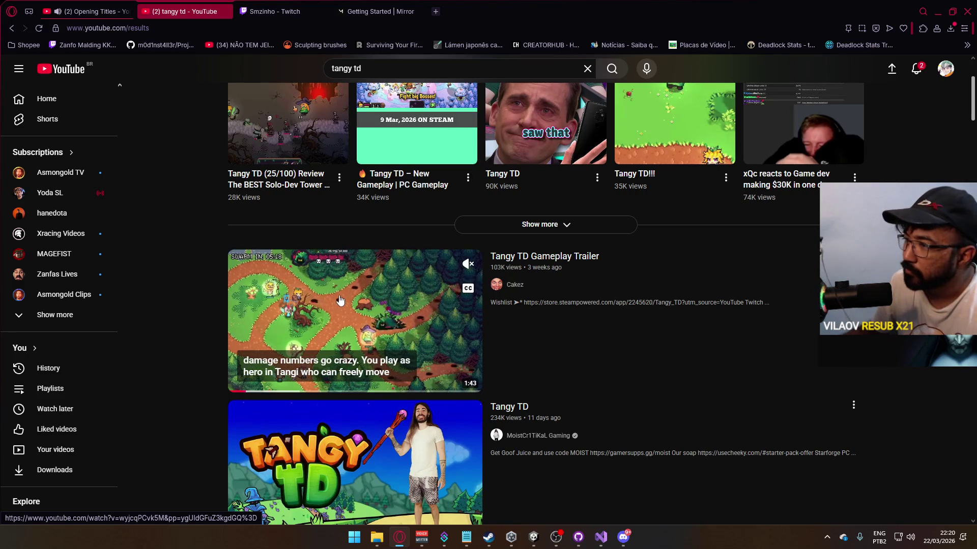
click(89, 11)
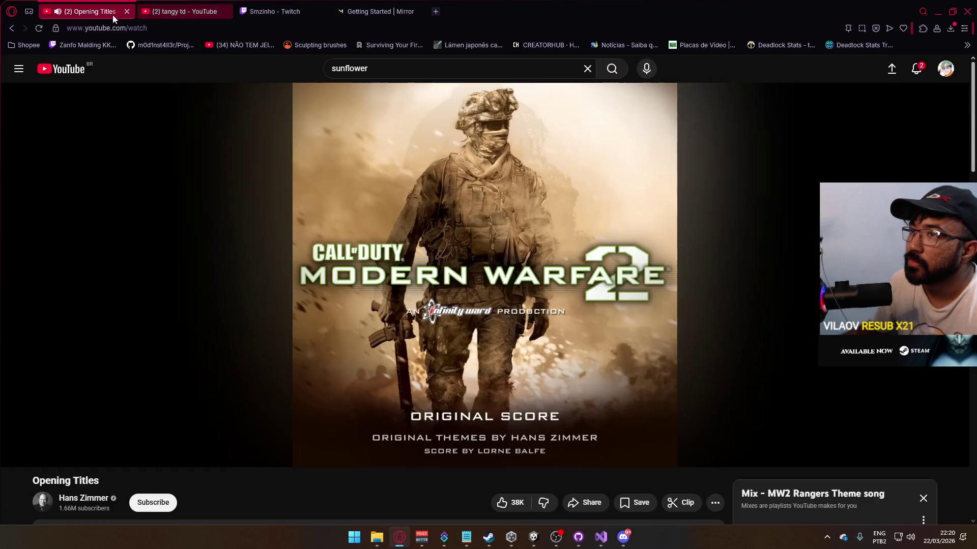
click(184, 11)
click(380, 301)
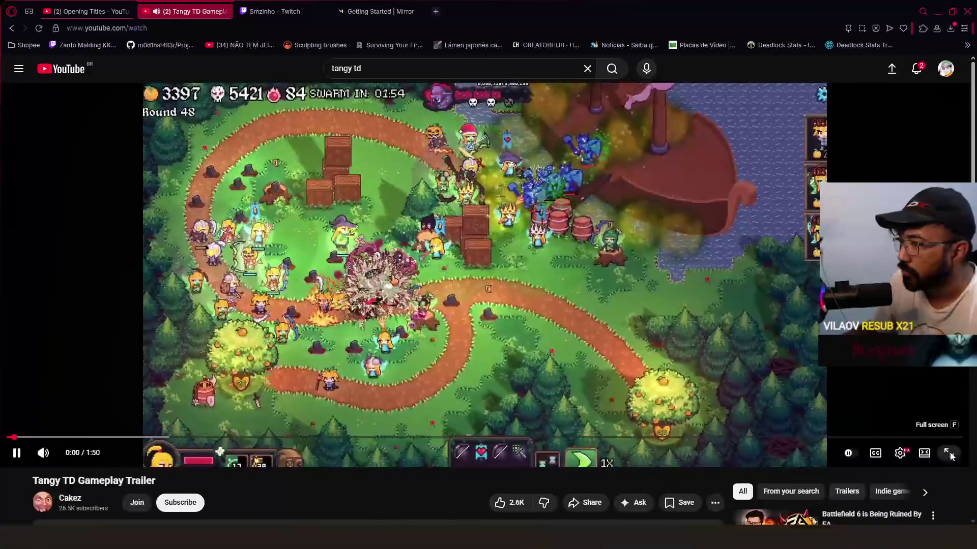
Step: Watch the trailer full screen, rewinding to 0:00 and pausing on Round 1/8 gameplay
click(949, 454)
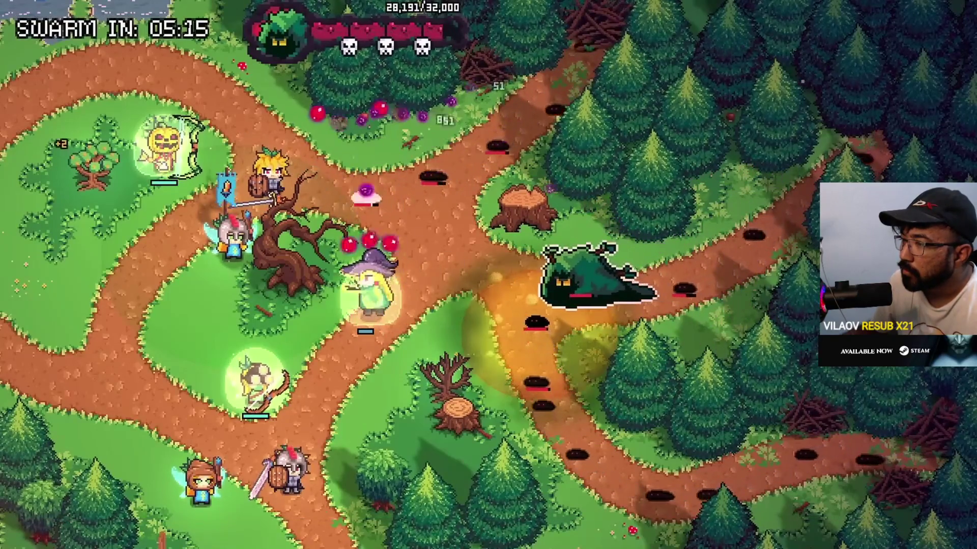
click(553, 347)
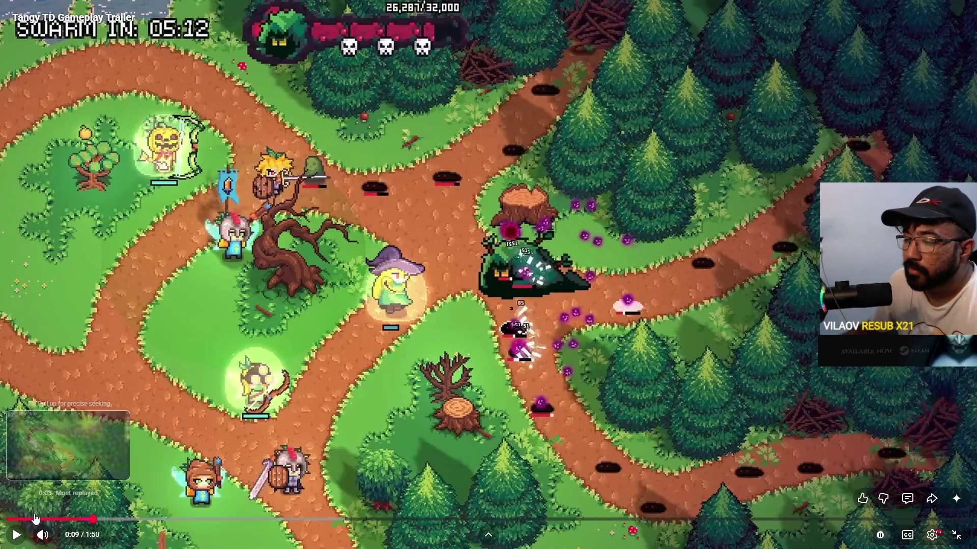
click(7, 520)
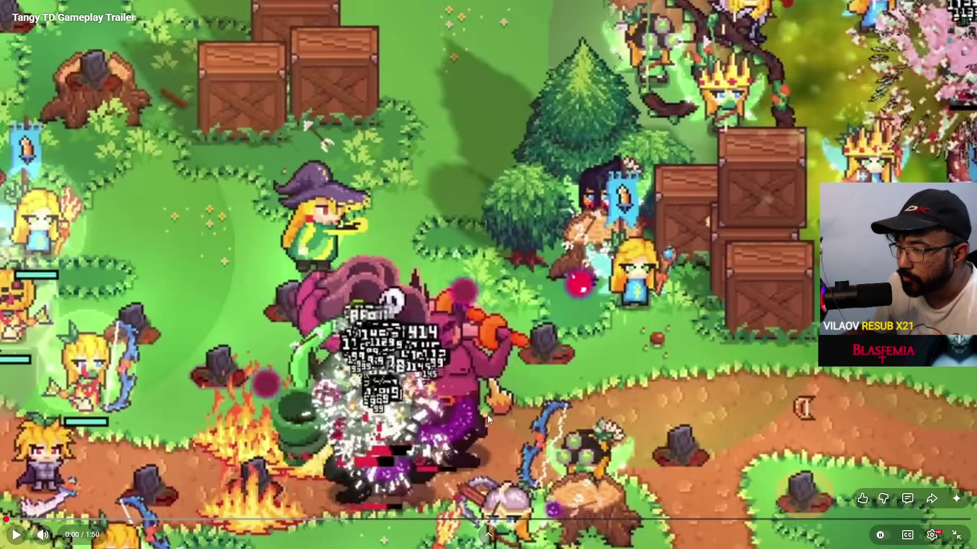
click(366, 391)
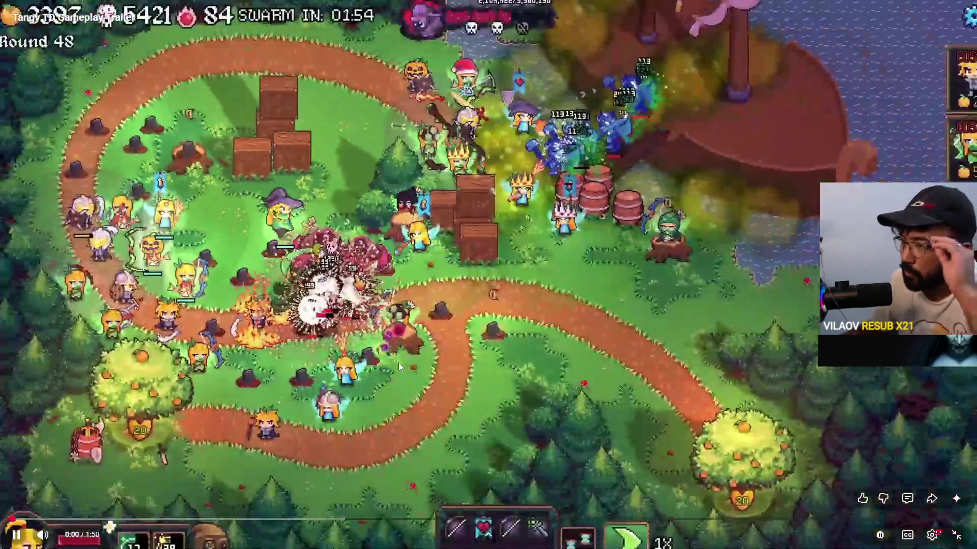
click(436, 353)
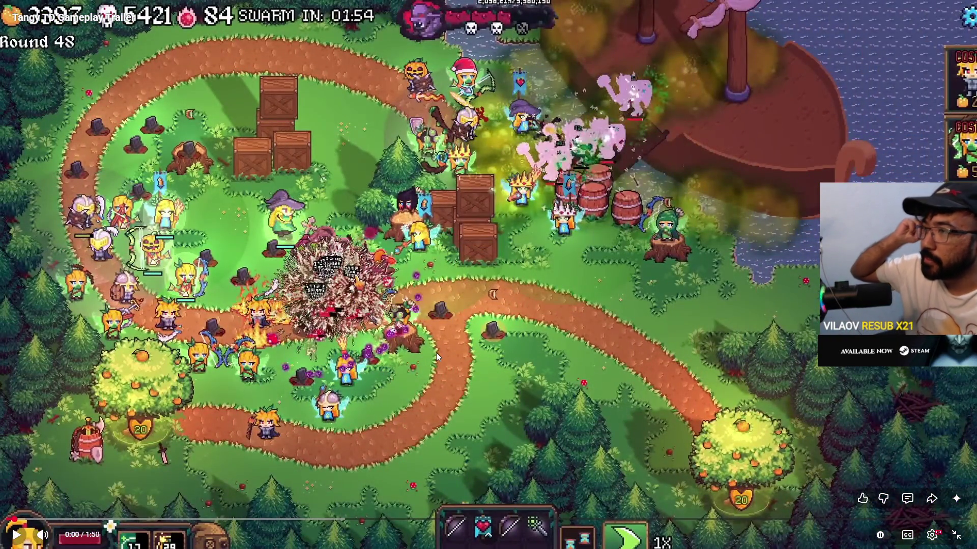
click(258, 371)
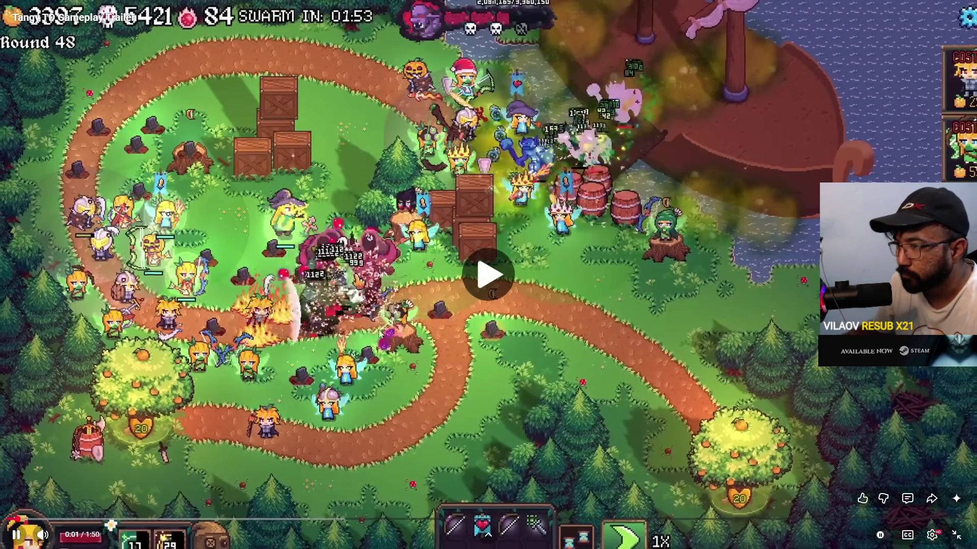
click(449, 292)
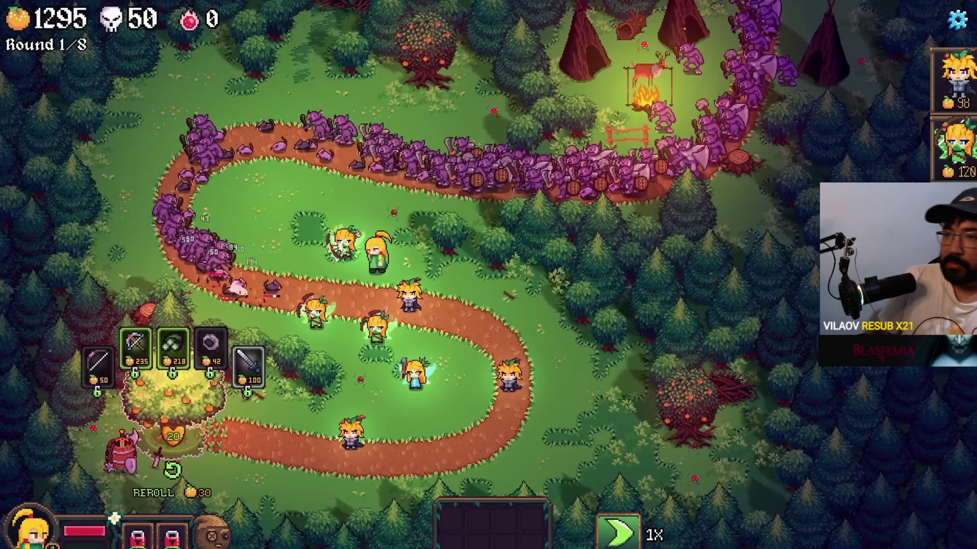
Step: Resume the full-screen Tangy TD trailer, pause briefly, and continue on to the upgrade tree
click(222, 236)
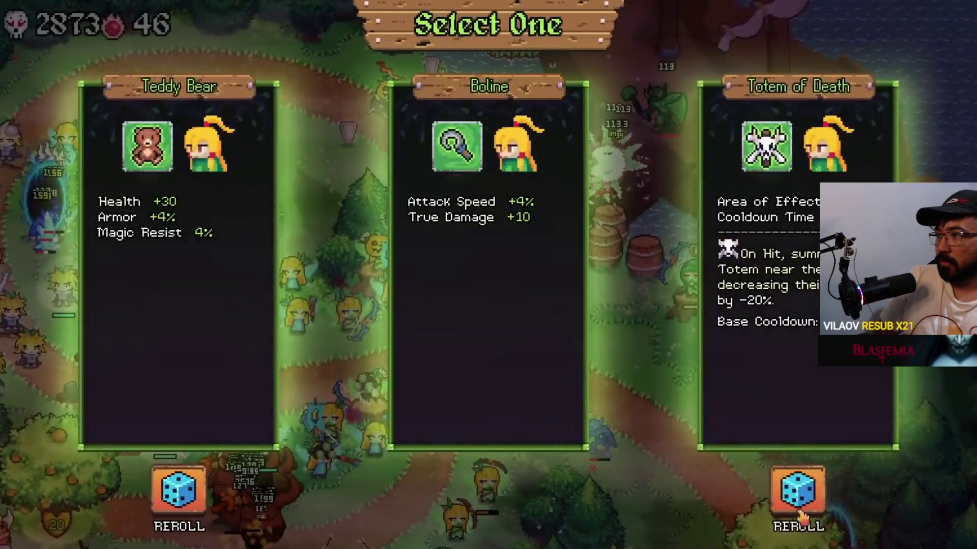
click(567, 174)
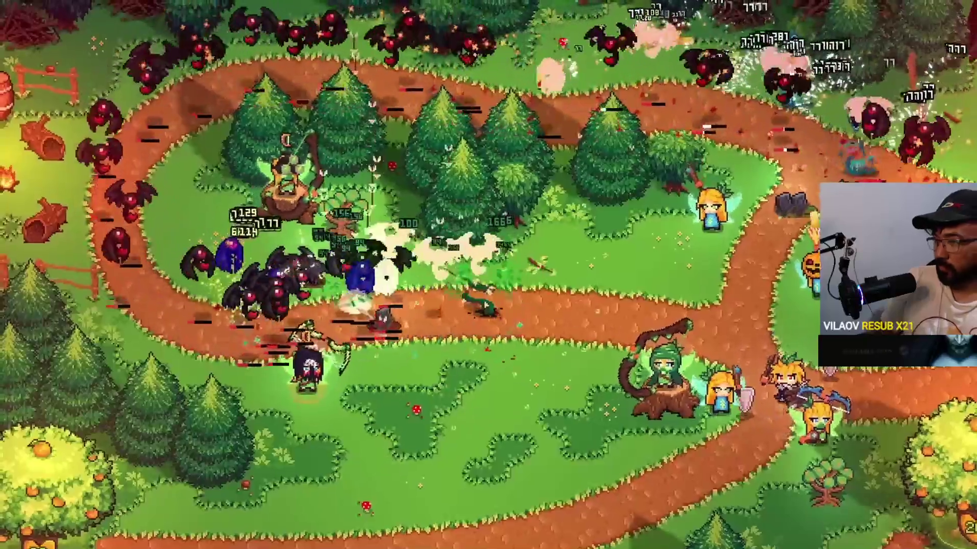
click(222, 241)
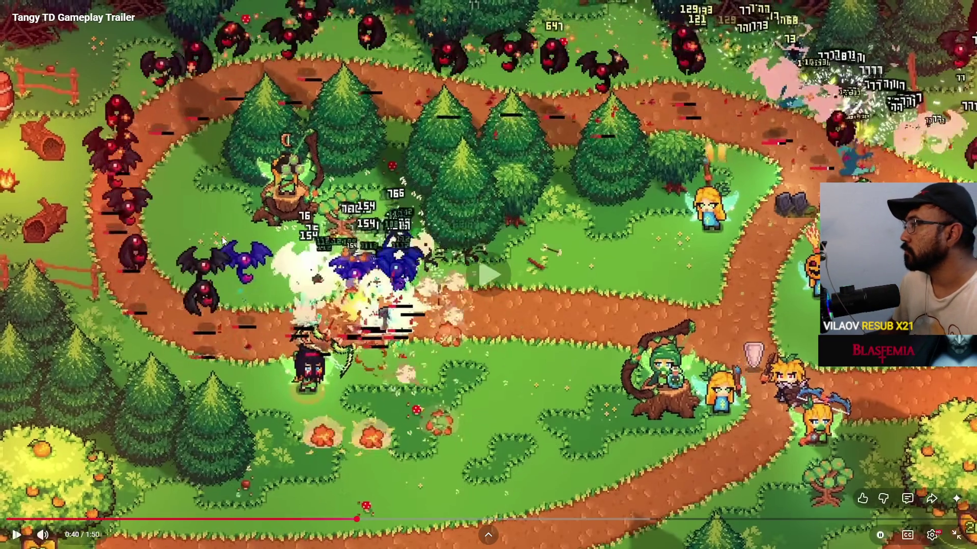
click(222, 236)
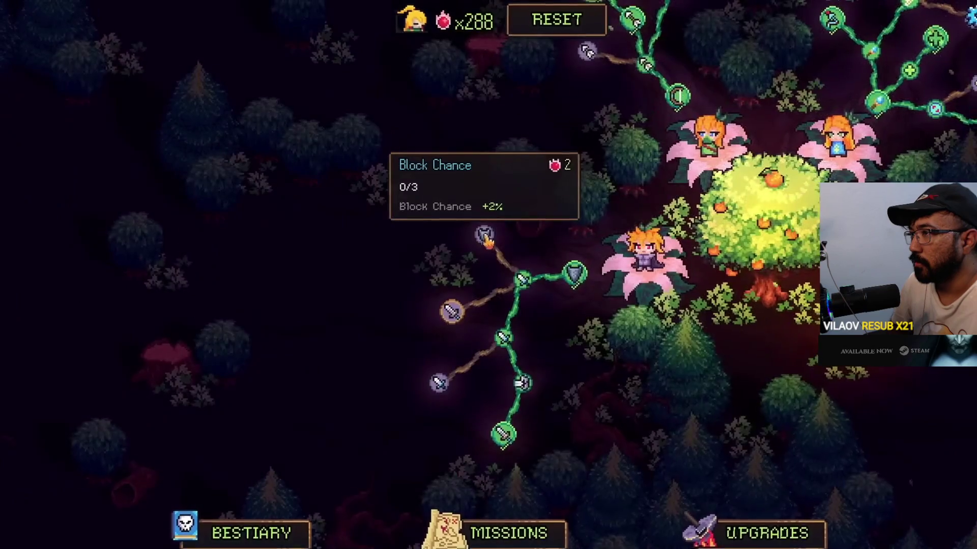
Step: Let the full-screen trailer play to its March 9th release card at 1:47, then pause
click(299, 247)
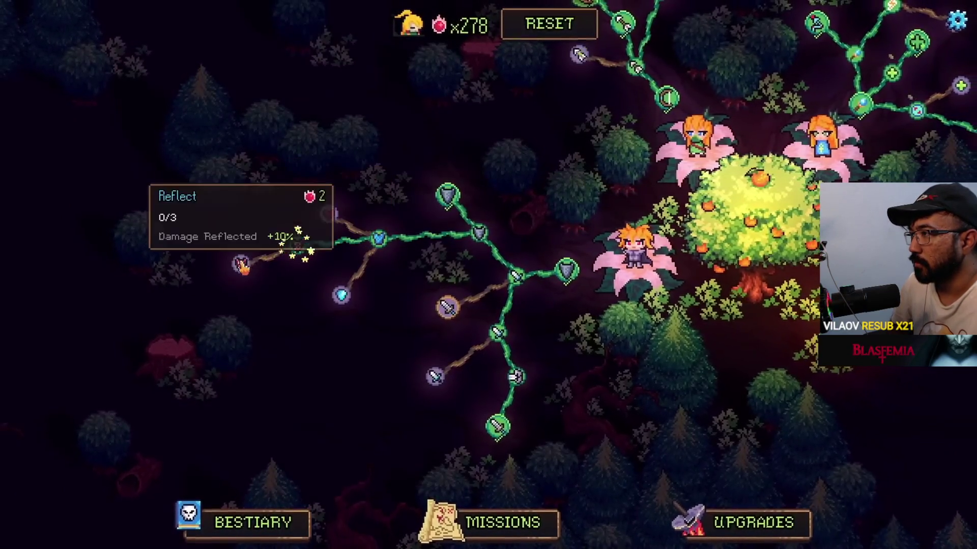
click(189, 246)
click(188, 247)
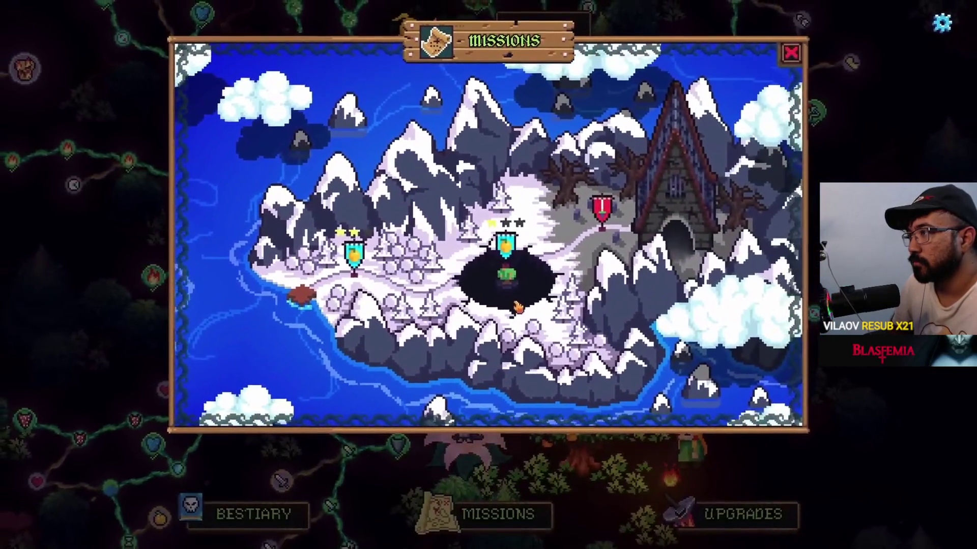
click(542, 295)
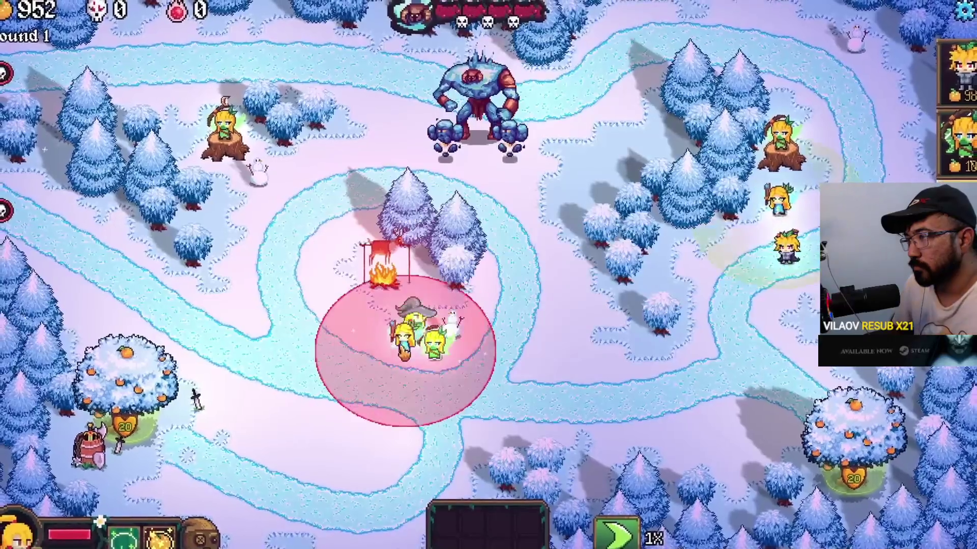
mouse_move(405, 351)
mouse_down()
mouse_move(414, 326)
mouse_move(447, 387)
mouse_up()
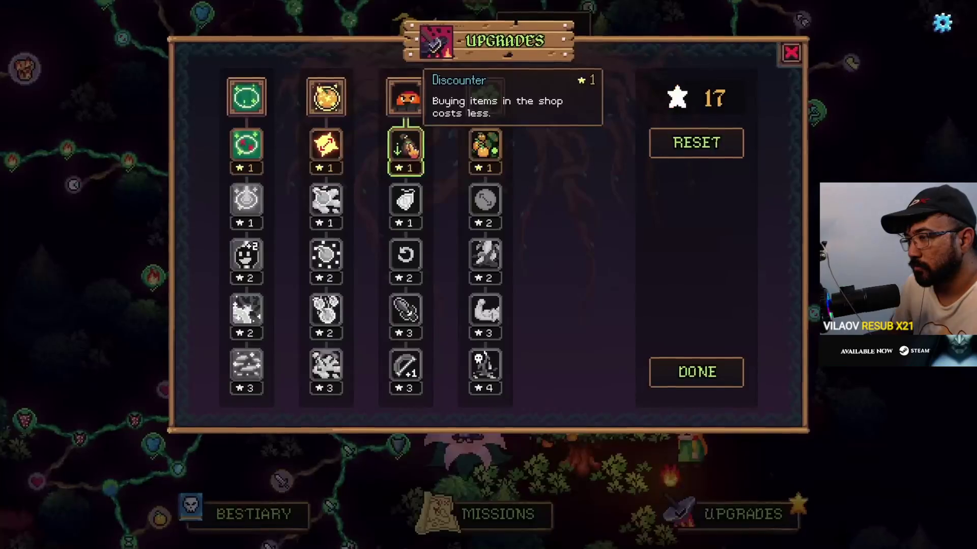
click(405, 145)
click(405, 201)
click(407, 254)
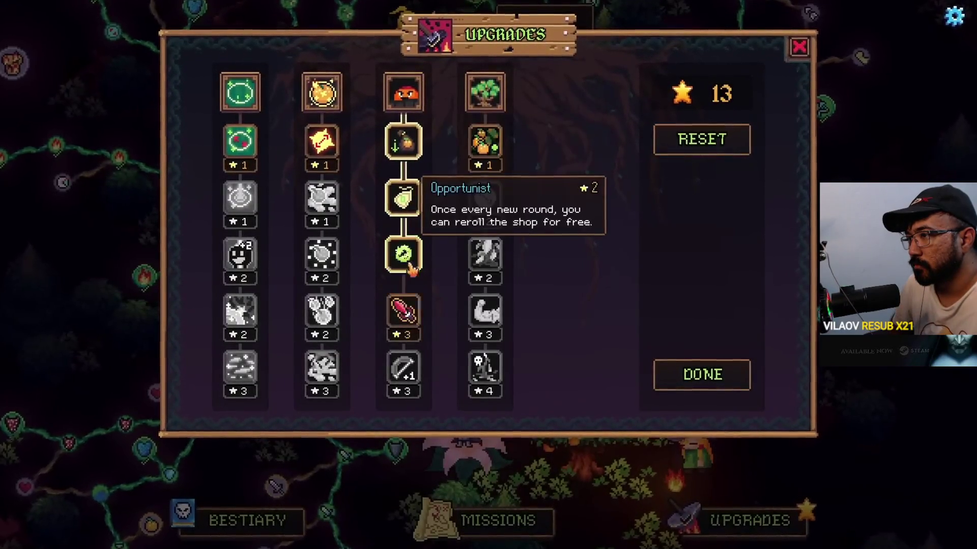
click(405, 311)
click(402, 371)
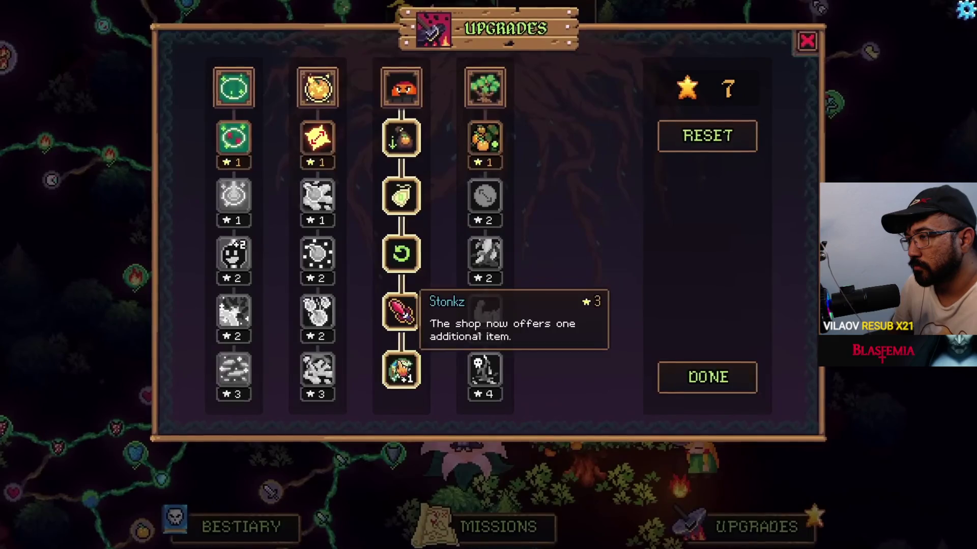
click(498, 525)
click(501, 218)
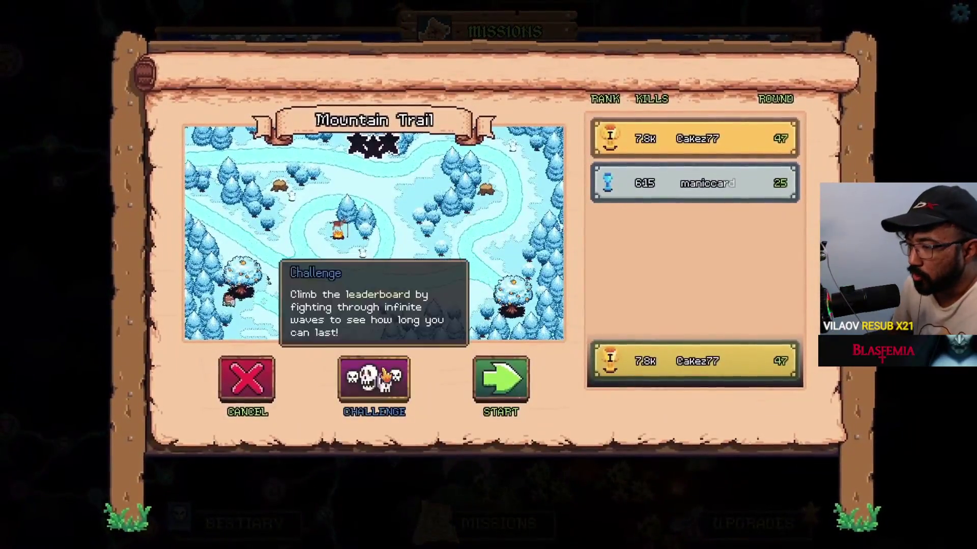
click(386, 379)
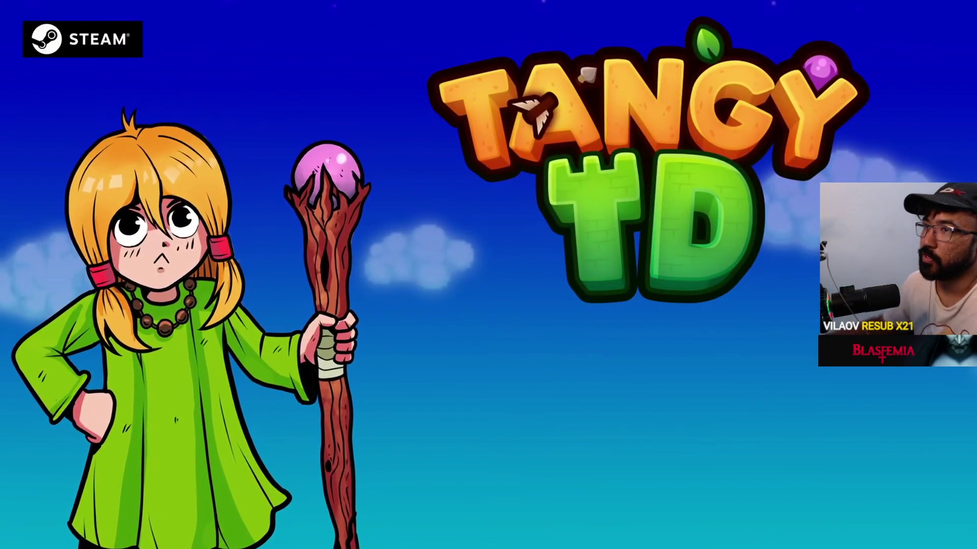
click(498, 268)
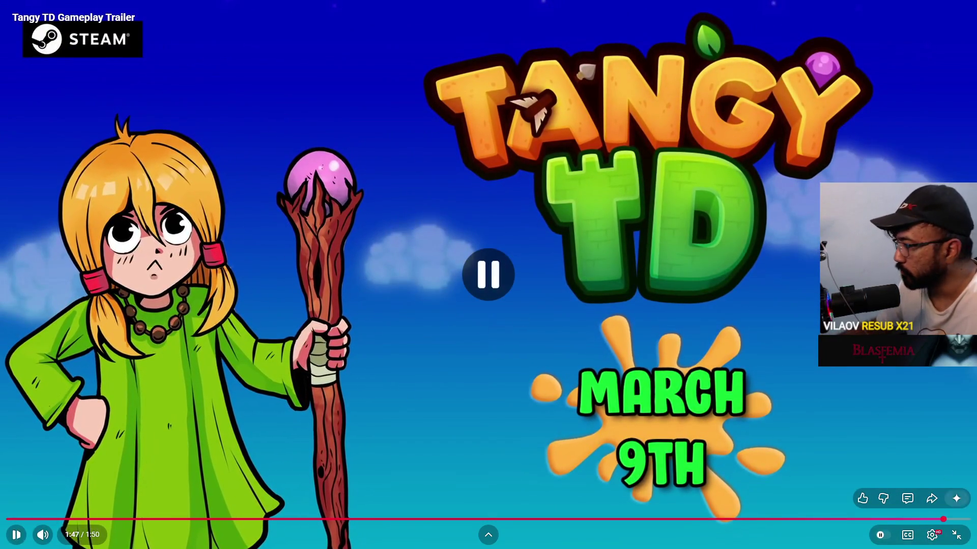
Step: Exit full screen, close the Tangy TD tab, and skip the mix to Soap's Death Theme
key(Escape)
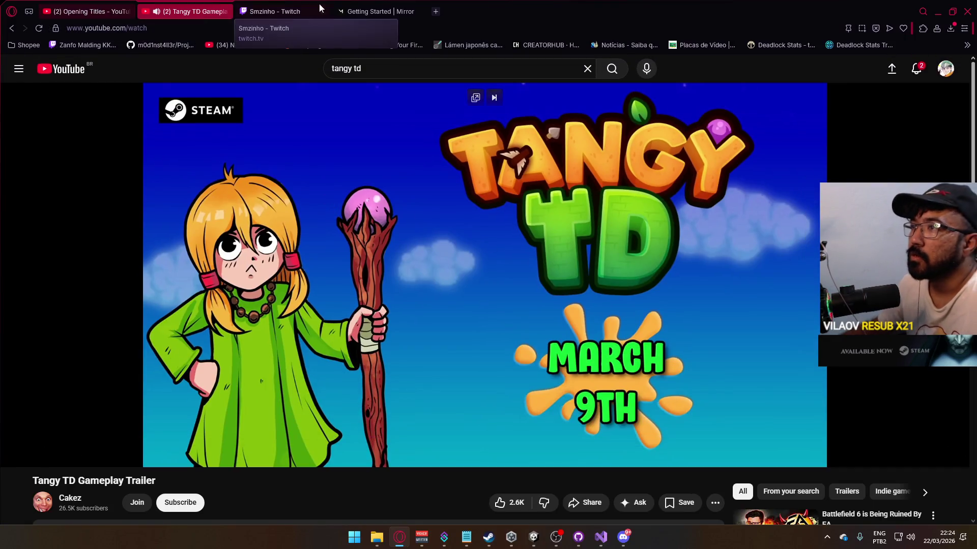
click(225, 11)
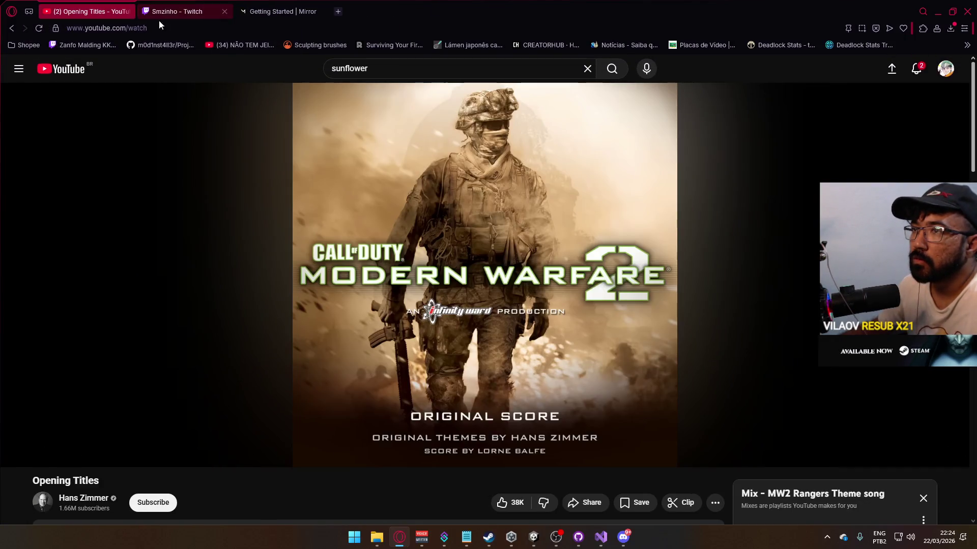
scroll(765, 388, down, 4)
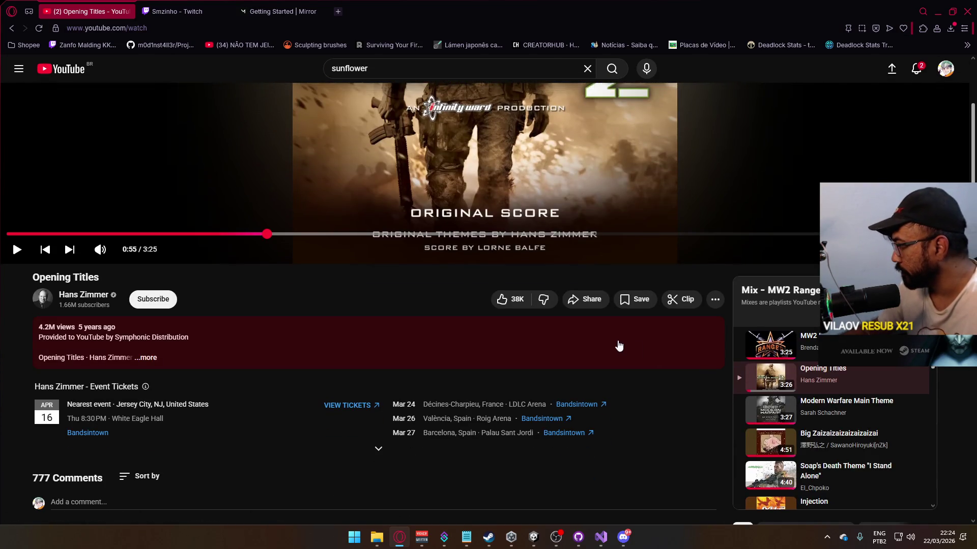
scroll(803, 412, down, 2)
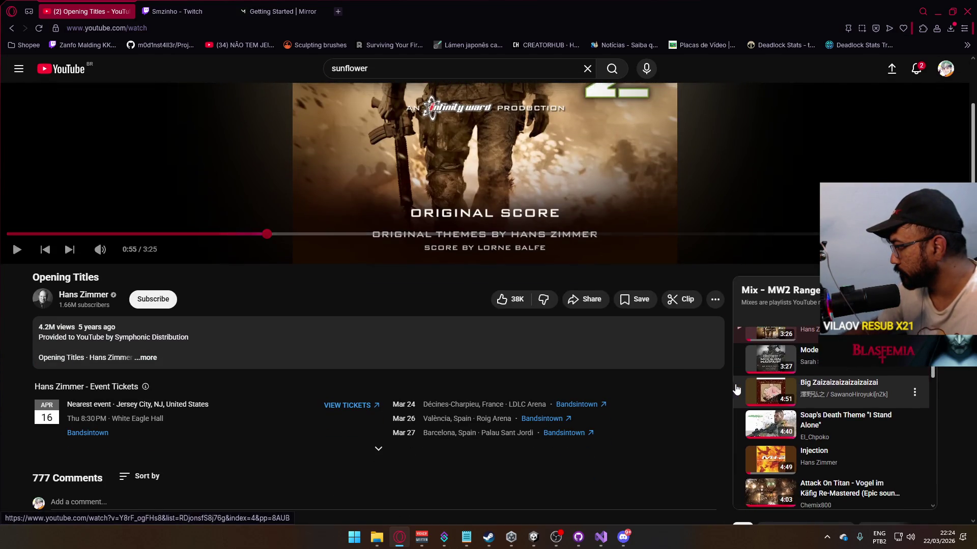
key(shift+n)
Step: Lower the music volume and minimise the browser, leaving Discord in front
click(937, 11)
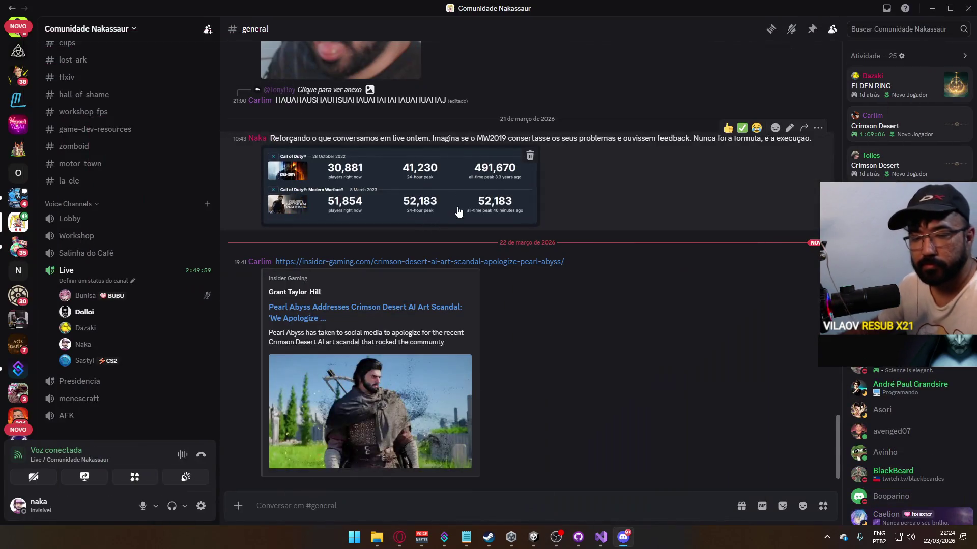
click(399, 537)
click(116, 454)
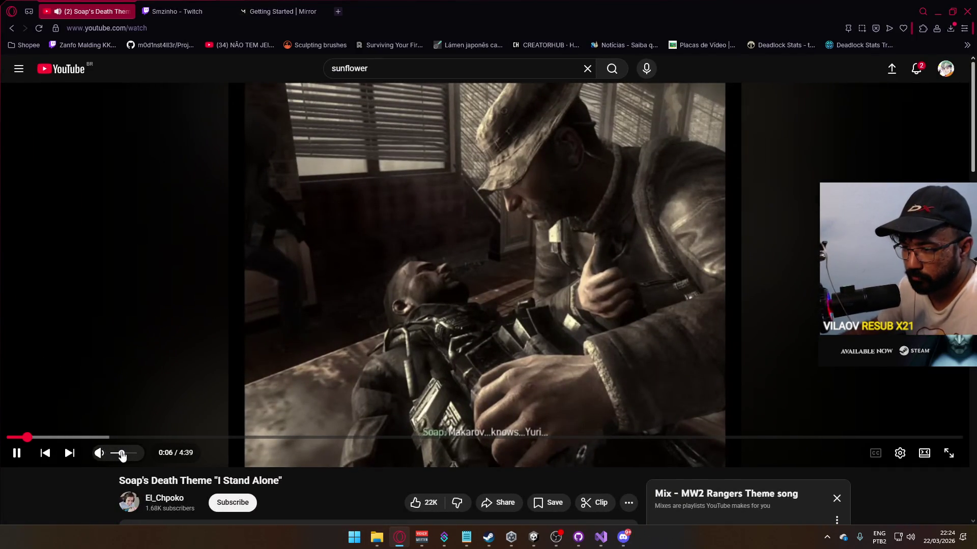
click(400, 535)
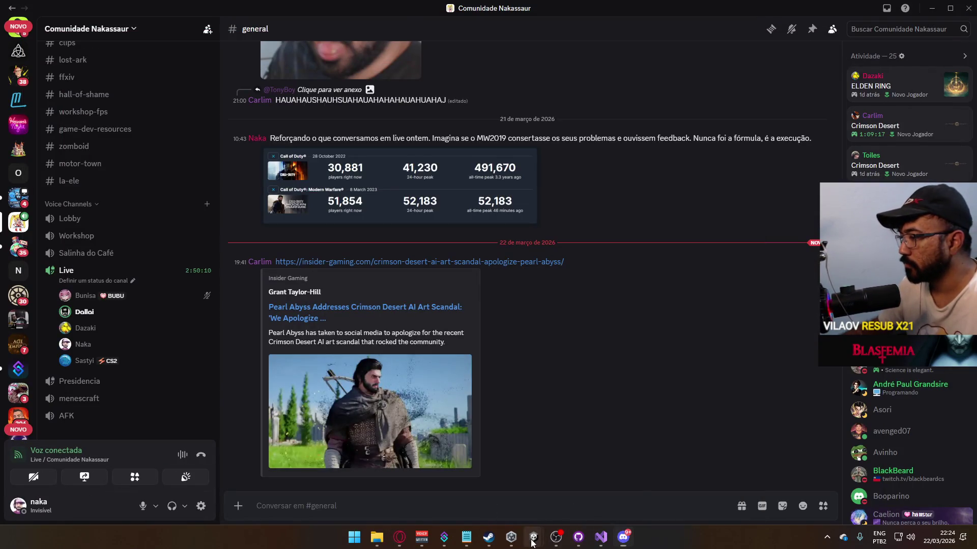
mouse_move(533, 537)
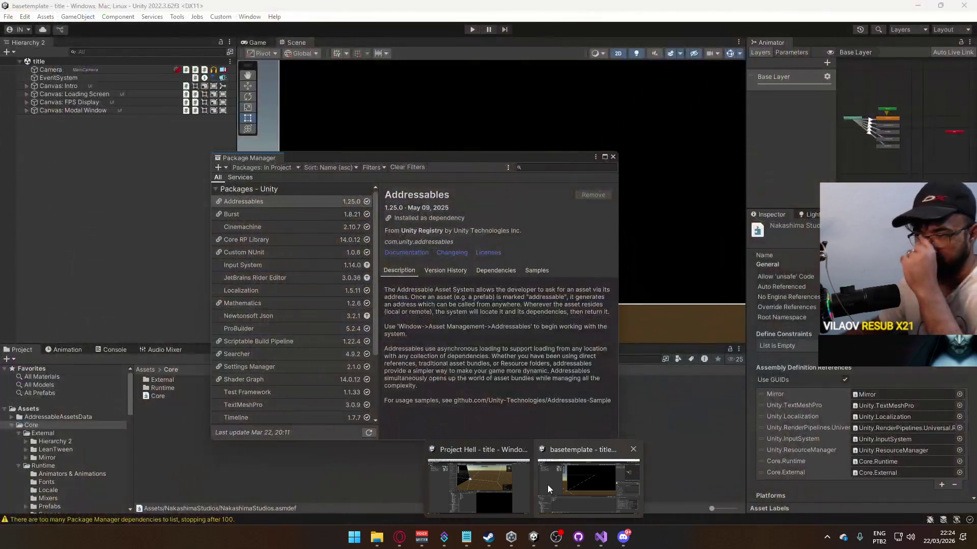
Step: Close basetemplate's Package Manager window and bring the Project Hell editor back to the front
click(547, 484)
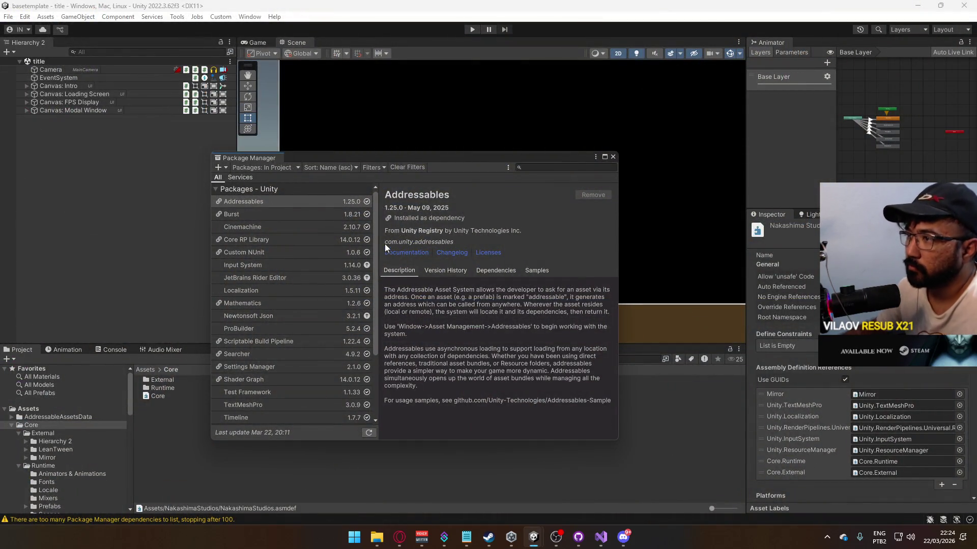
drag(375, 246, 412, 307)
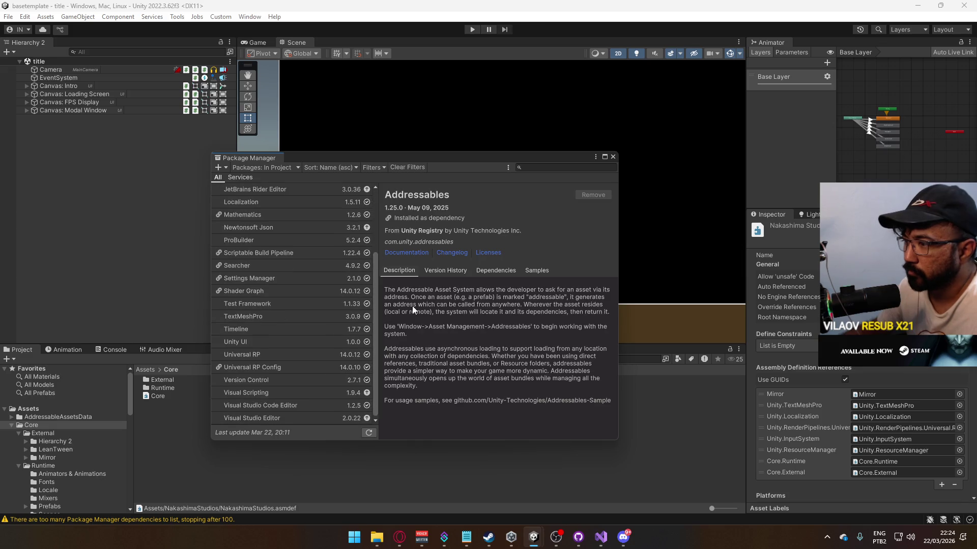
click(612, 157)
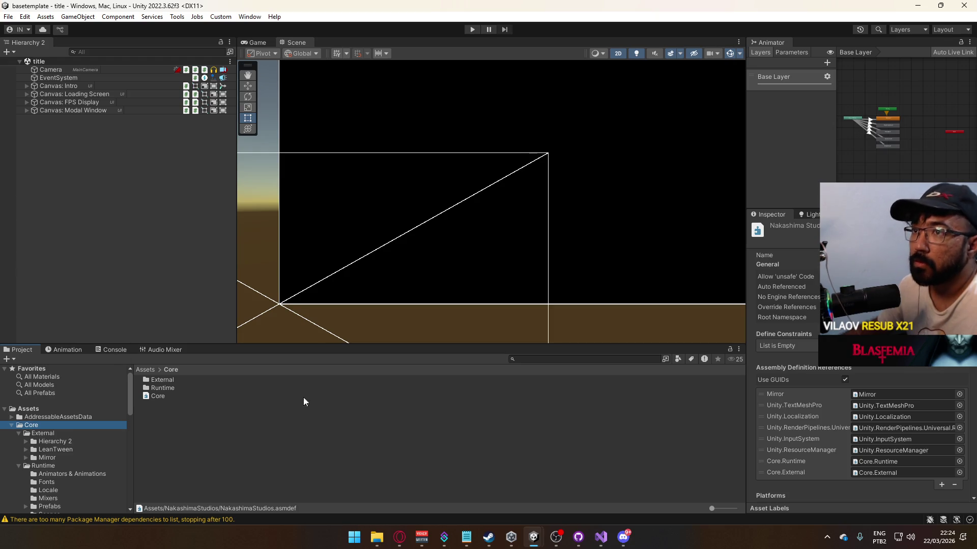
mouse_move(533, 537)
click(481, 496)
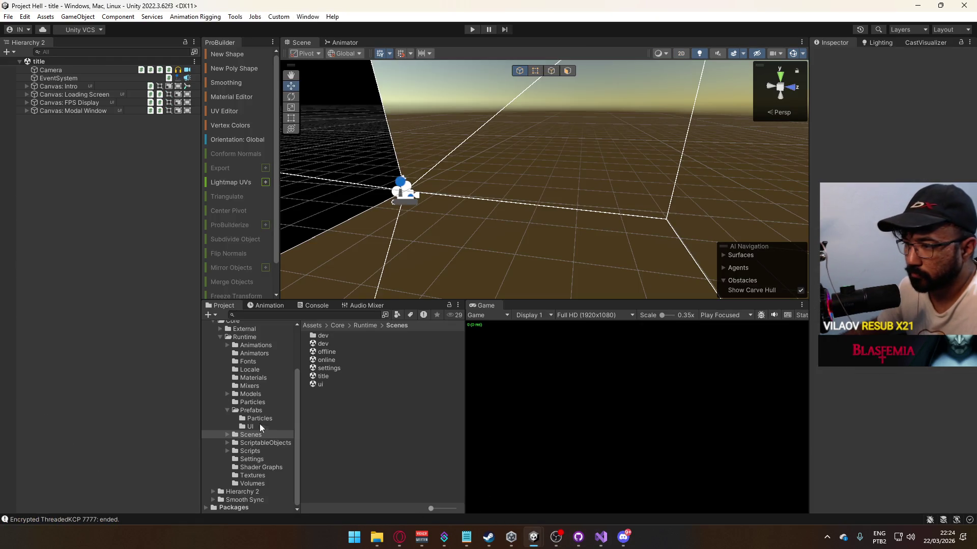
Step: Select the dev scene and review the PlayerCamera script in Visual Studio
click(327, 344)
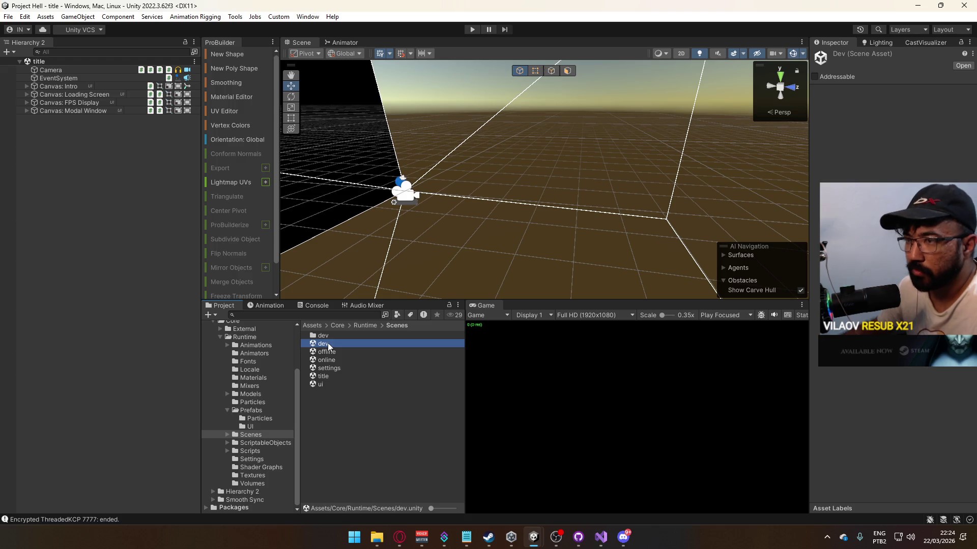
click(601, 538)
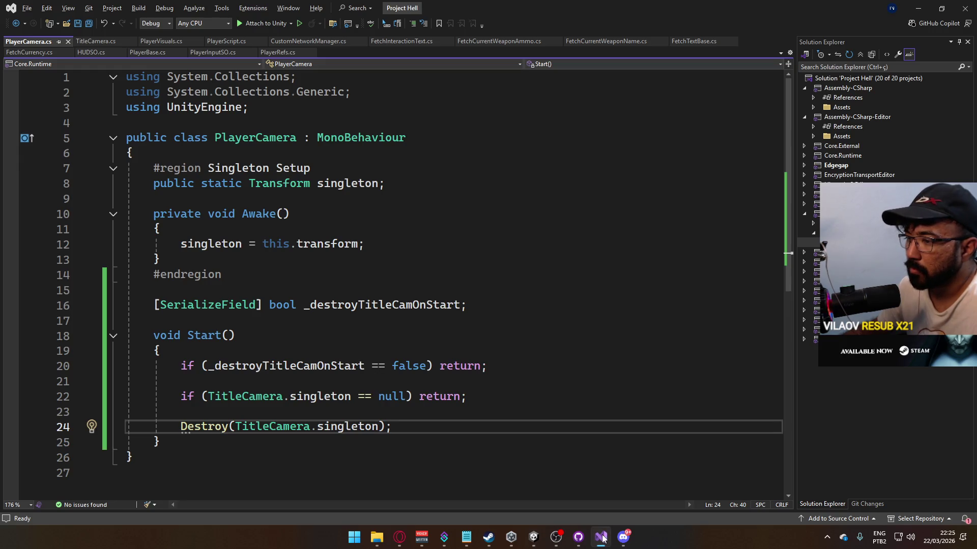
click(602, 538)
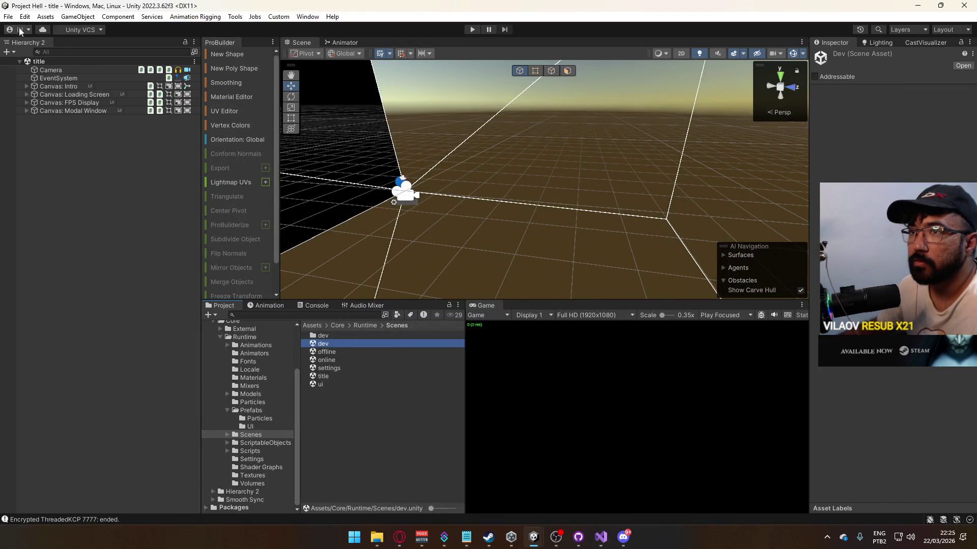
Step: Start File > Build And Run, then return to PlayerCamera.cs while scripts compile
click(8, 16)
click(101, 153)
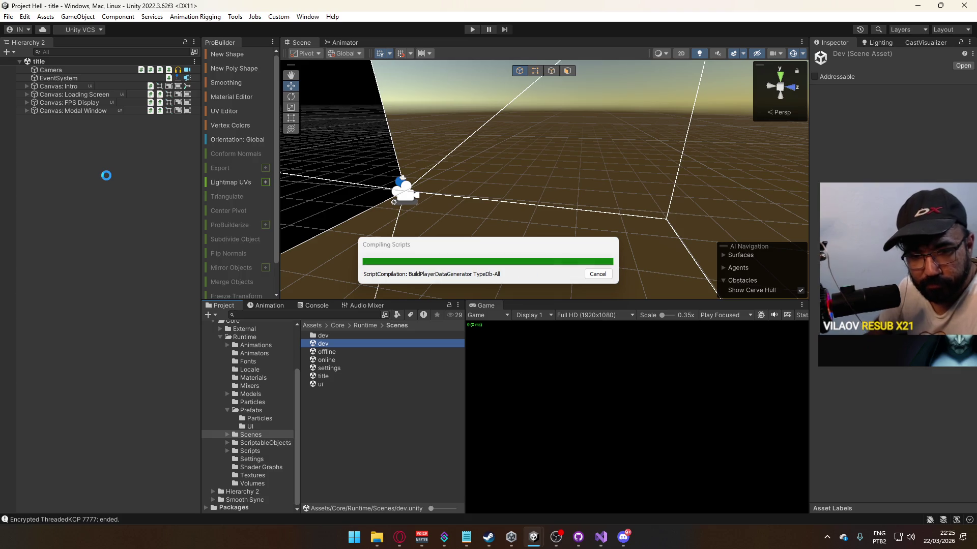
key(alt+Tab)
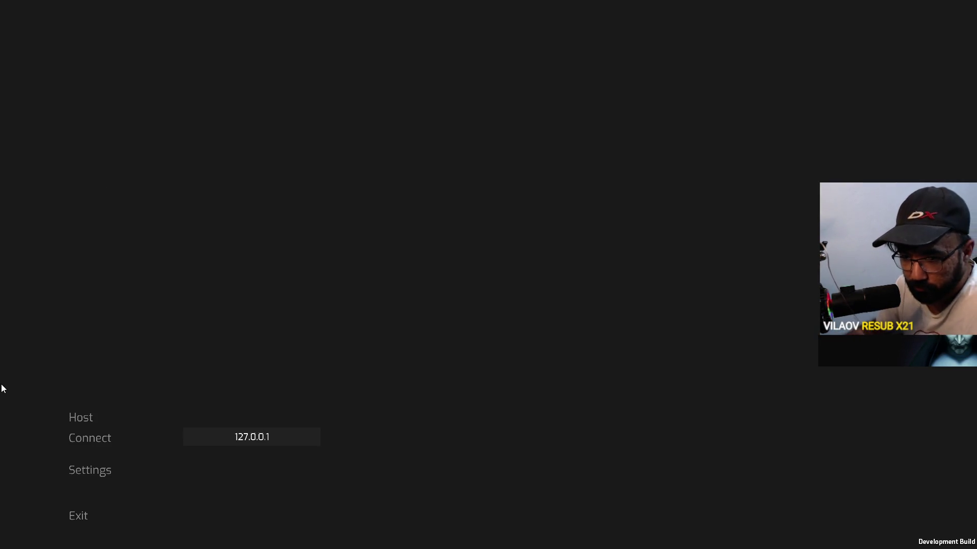
Step: Leave the fullscreen development build and return to the Project Hell editor via the taskbar
key(super)
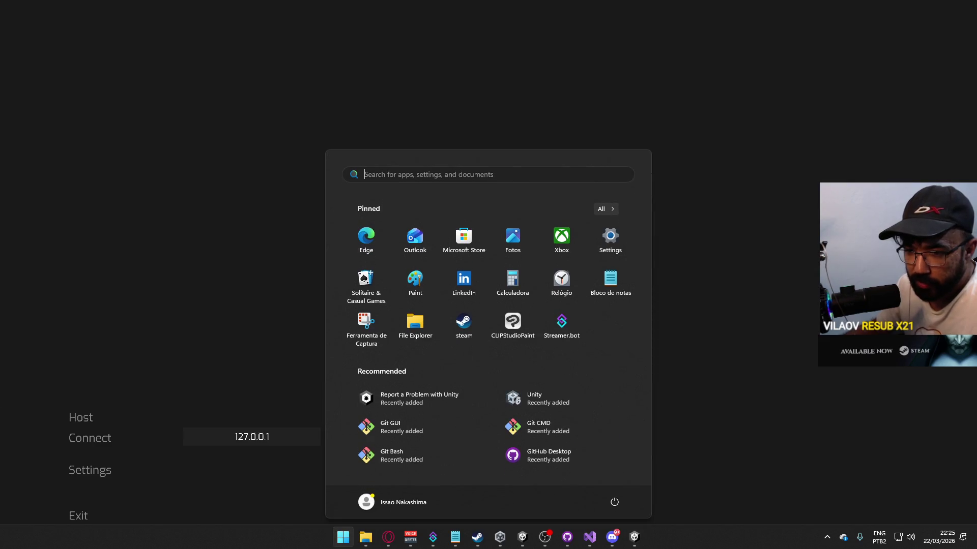
key(super)
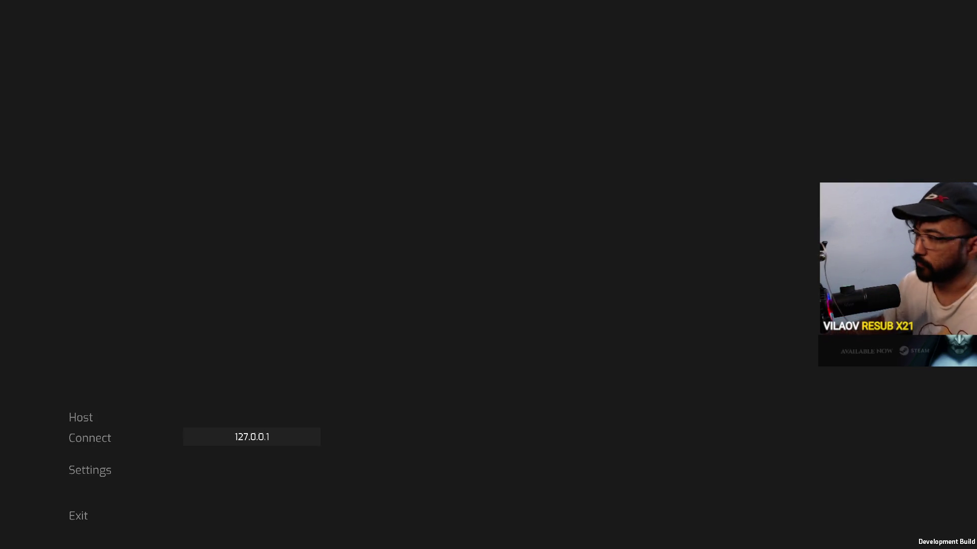
key(super)
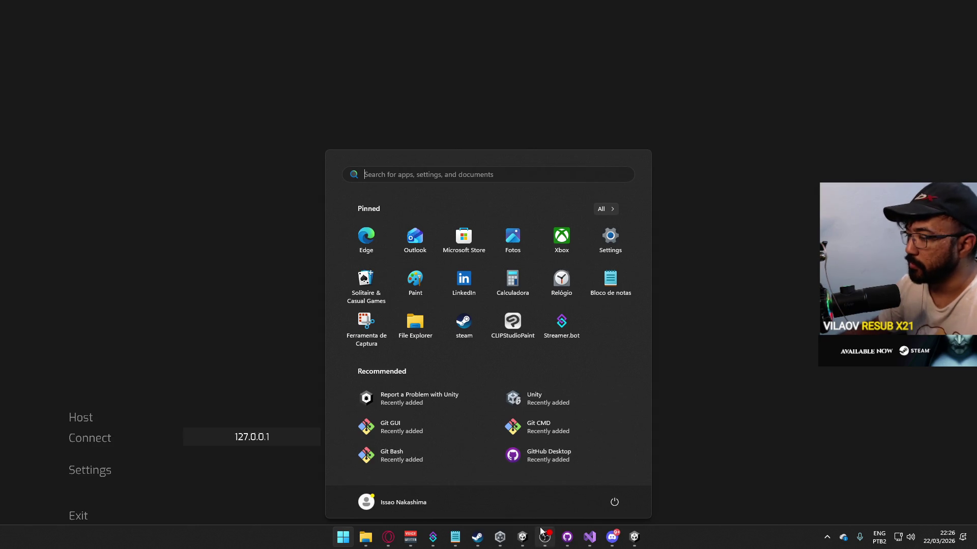
mouse_move(522, 536)
click(481, 477)
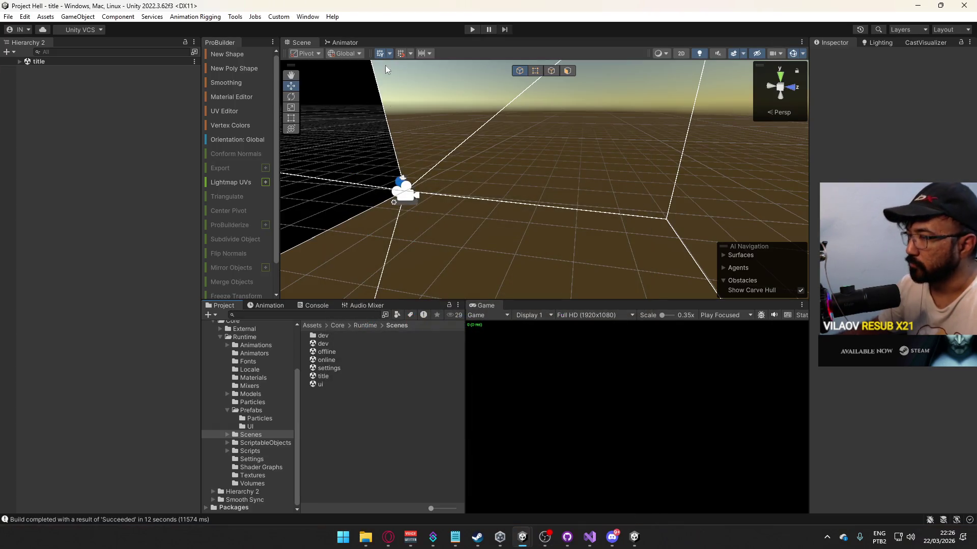
Step: Start play mode in the editor and host a game from the development build's menu
click(471, 29)
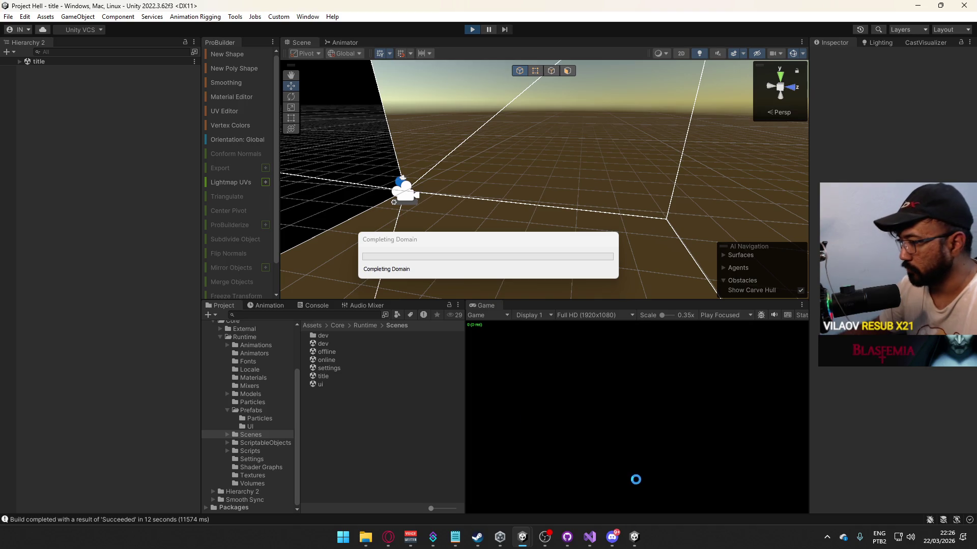
mouse_move(642, 532)
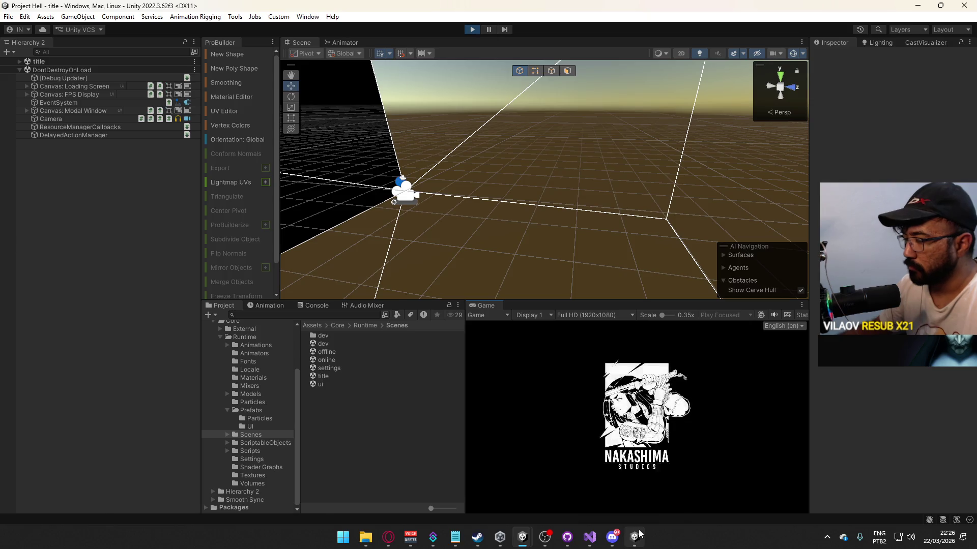
click(634, 486)
click(86, 419)
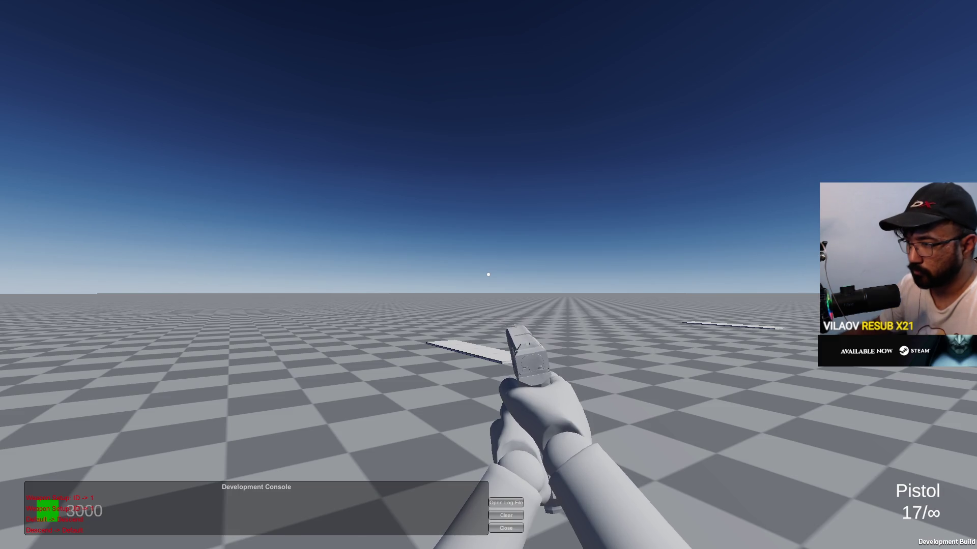
Step: Back in the editor's Game view, try connecting to the build-hosted game
key(alt+Tab)
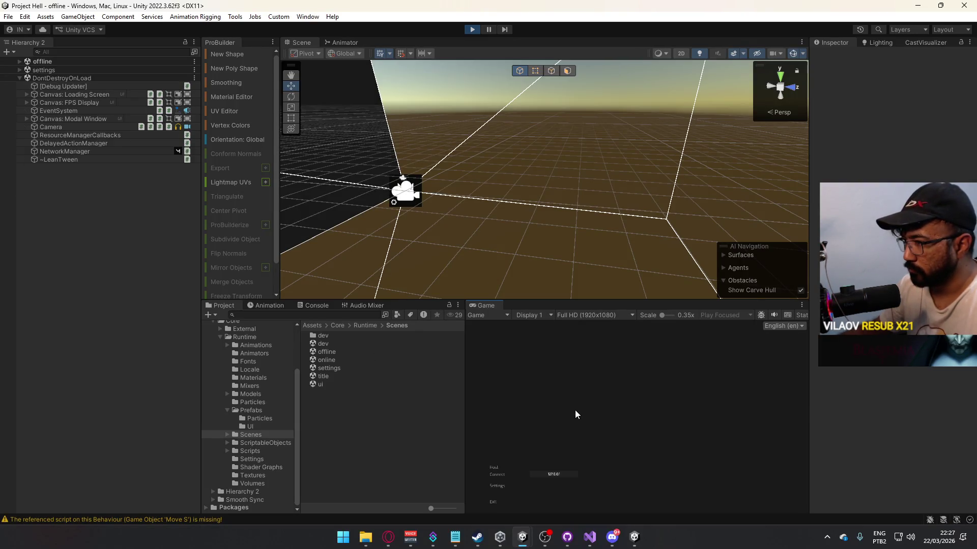
click(523, 476)
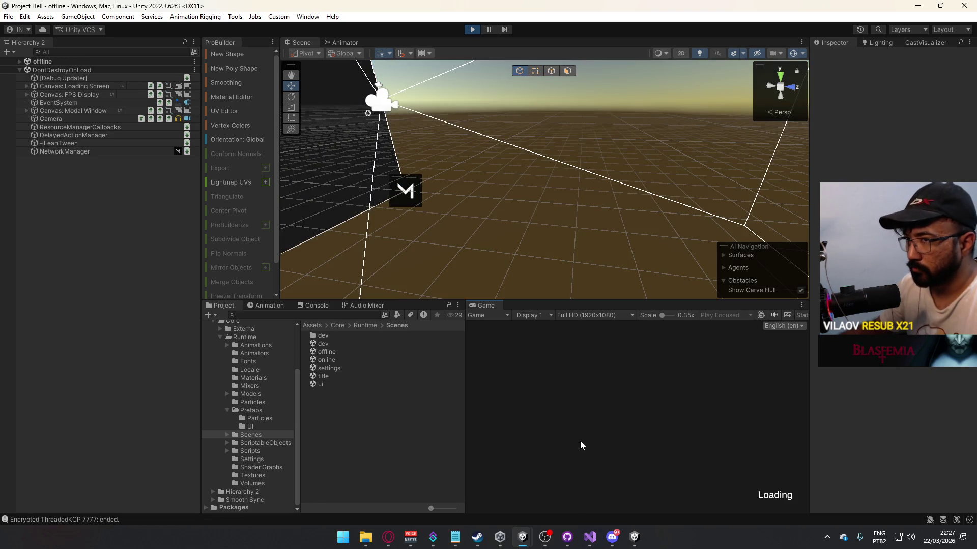
key(super)
key(super)
Step: Widen the Console, read the NetworkClient disconnect error's stack trace, then clear the log
click(316, 307)
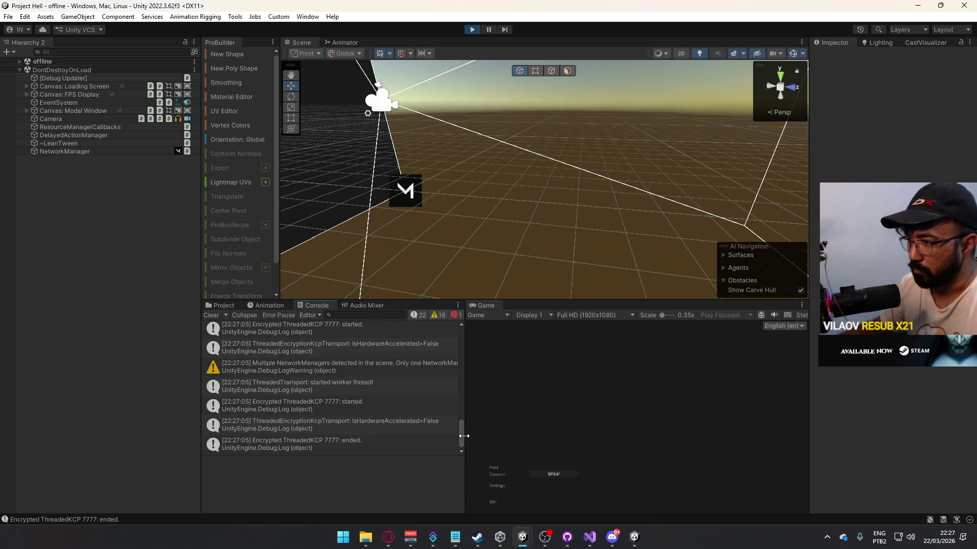
mouse_move(463, 407)
mouse_down()
mouse_move(494, 410)
mouse_move(486, 323)
mouse_move(481, 390)
mouse_up()
scroll(481, 391, down, 2)
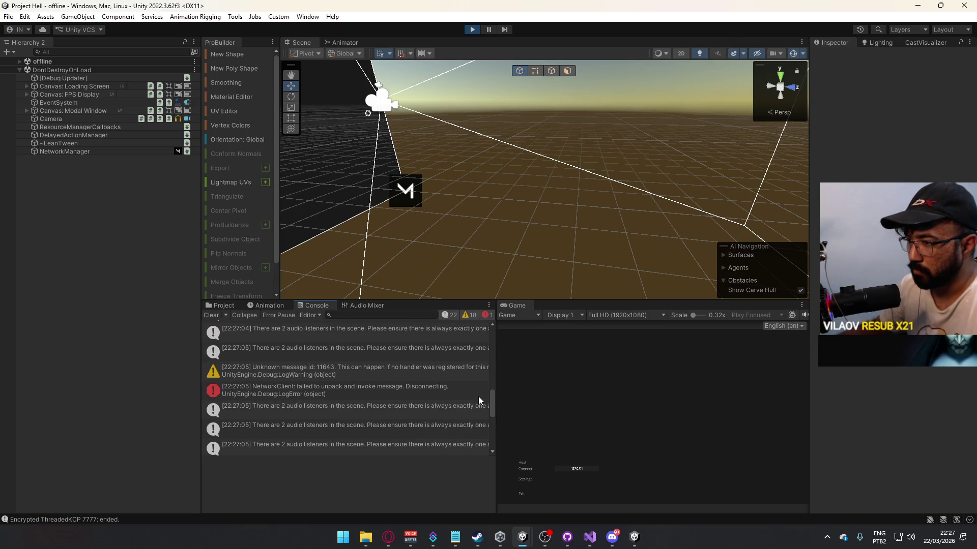
click(402, 393)
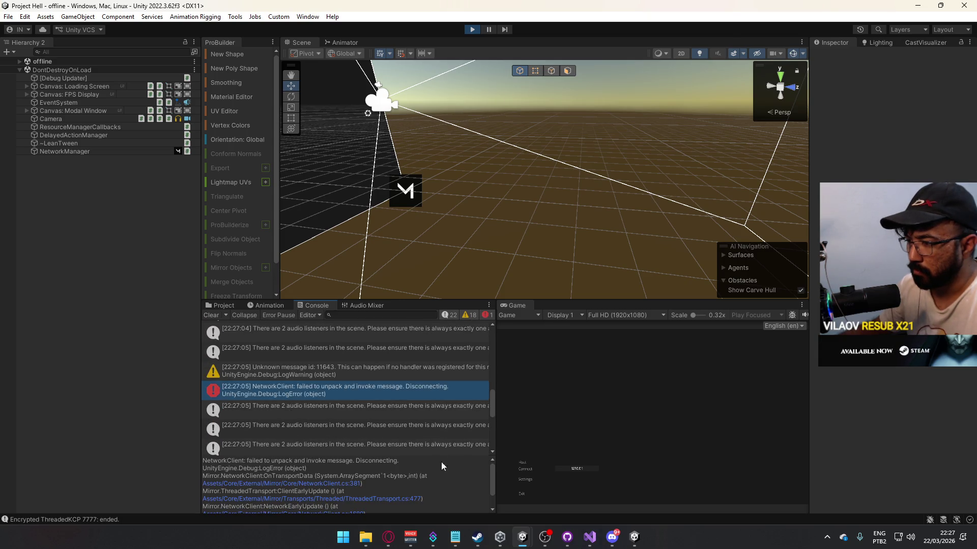
scroll(457, 465, down, 2)
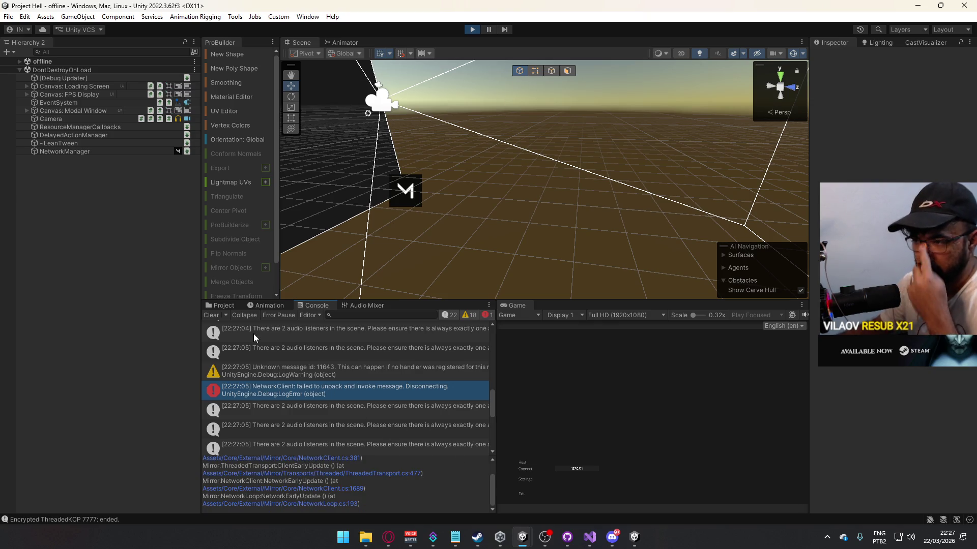
click(212, 316)
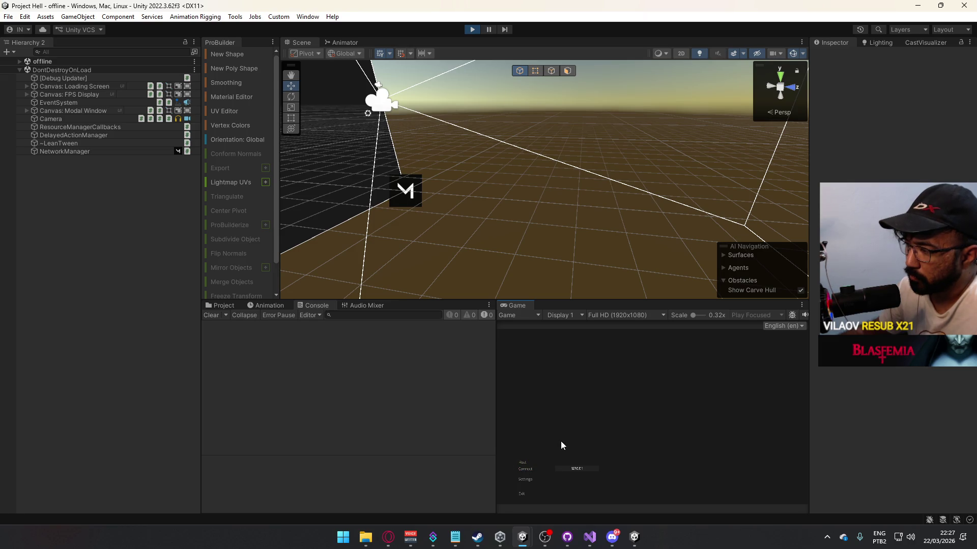
Step: Stop play mode from the build, restart Play in the editor and clear the Console
key(super)
key(Escape)
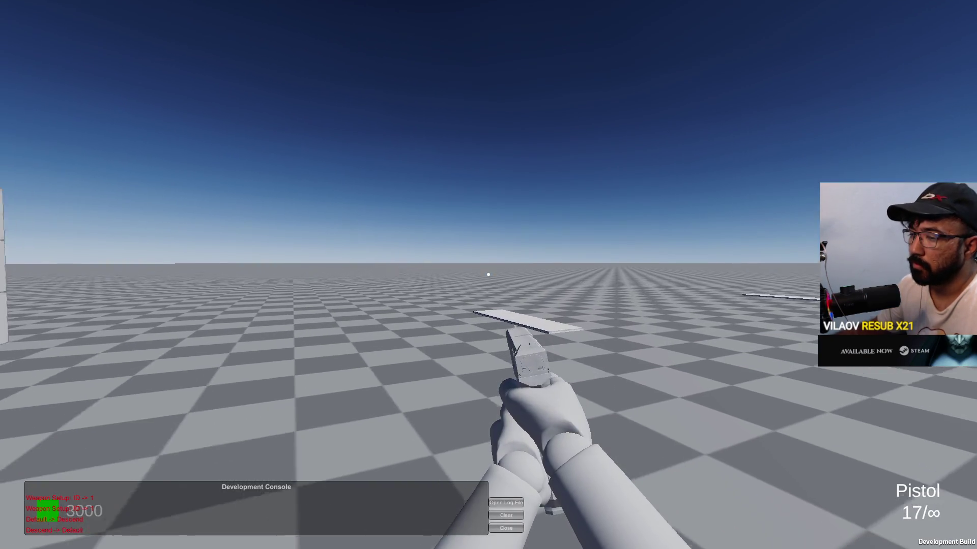
key(ctrl+p)
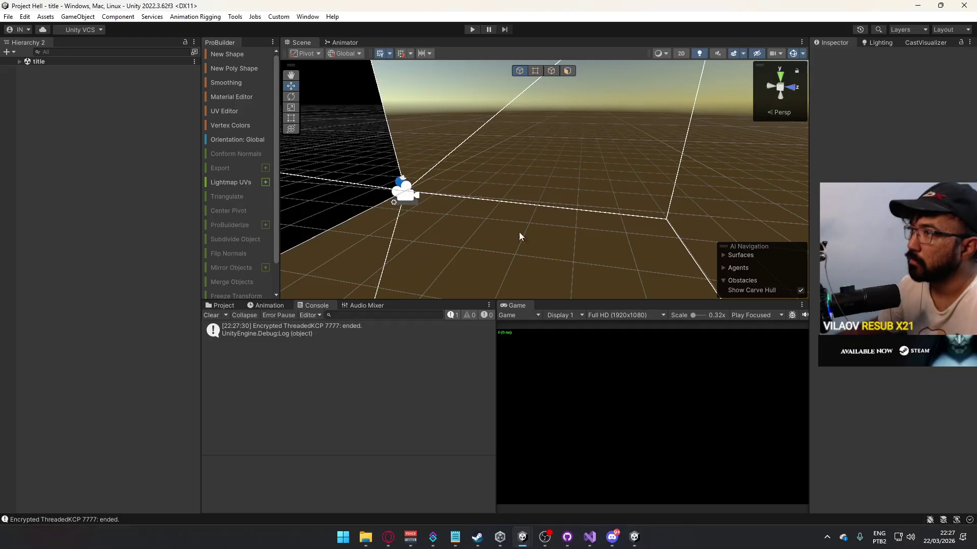
click(472, 27)
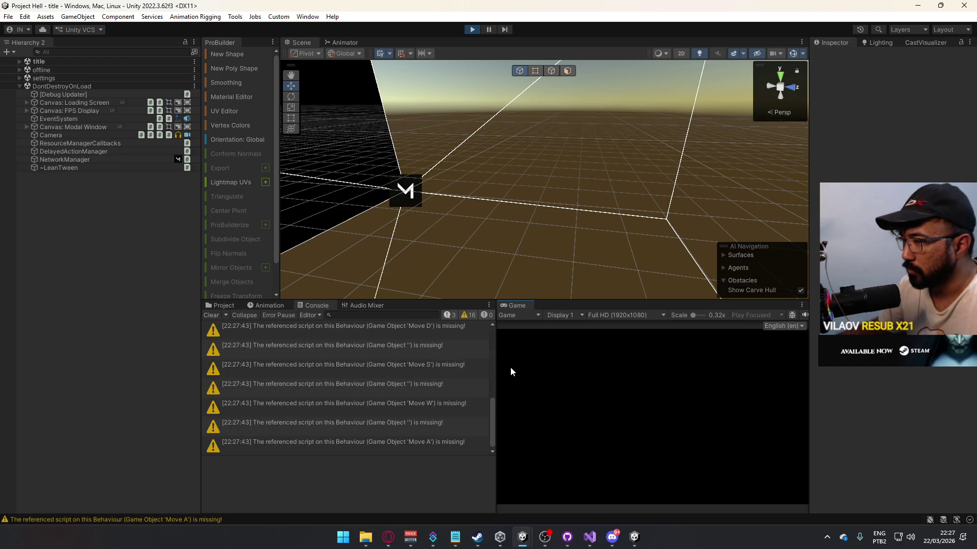
click(212, 314)
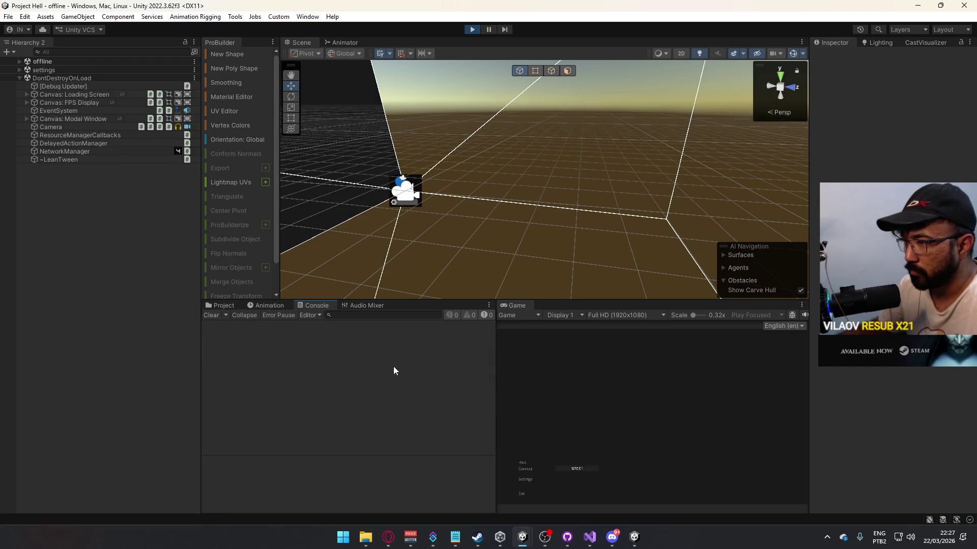
Step: Connect the editor's game to the hosted session, then pause play mode
click(529, 468)
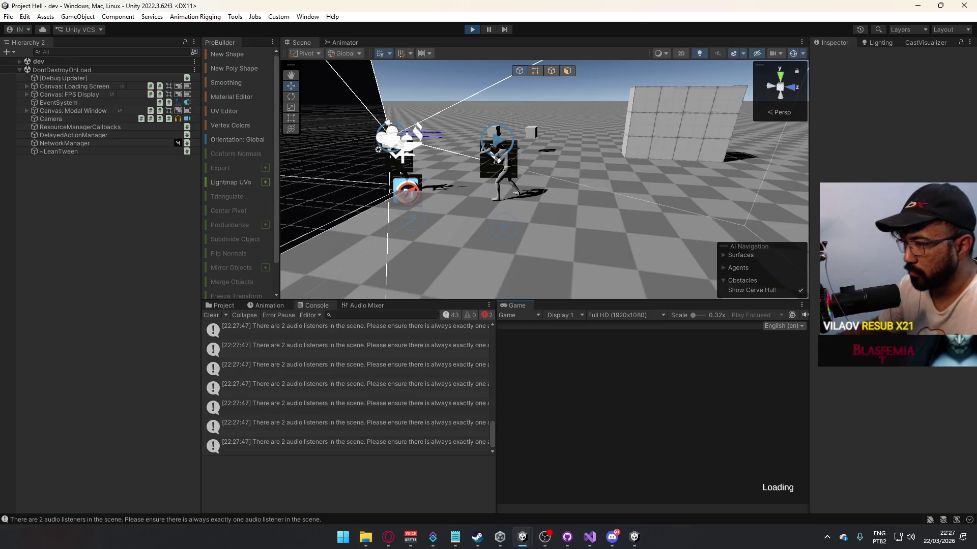
key(super)
click(500, 422)
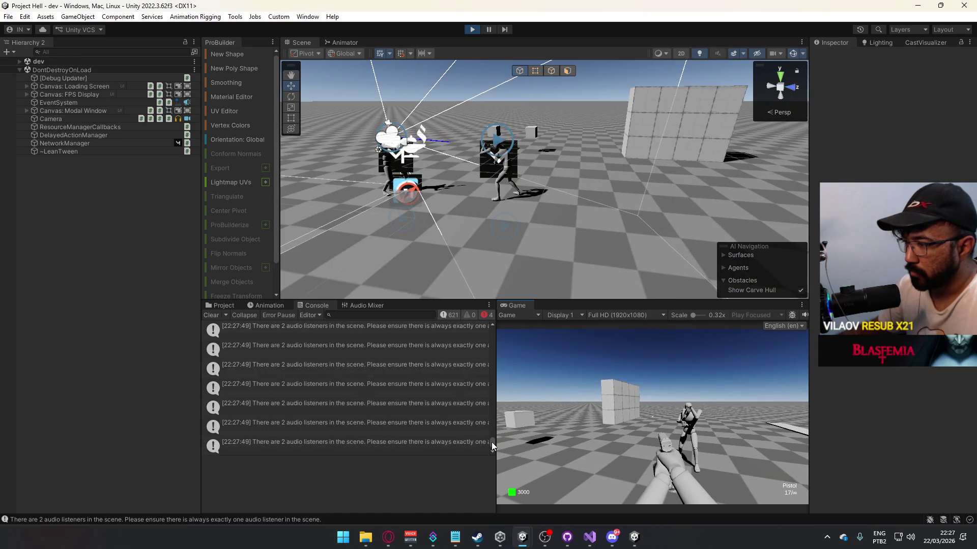
scroll(483, 351, up, 3)
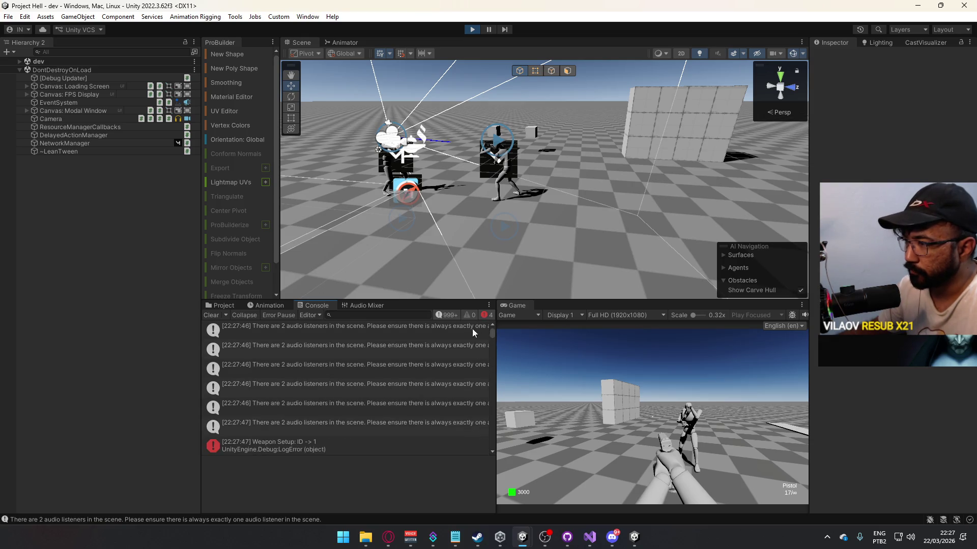
click(491, 29)
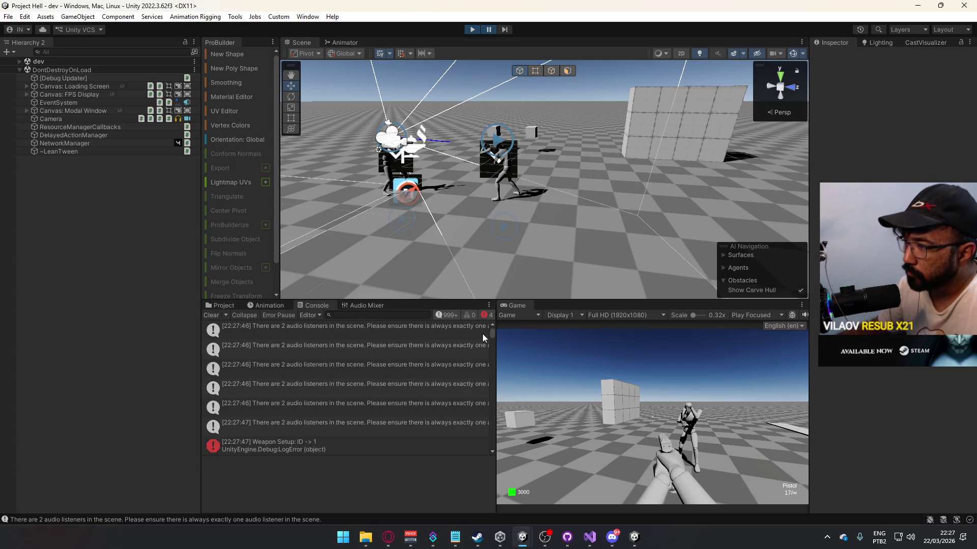
Step: Check the duplicate audio listener warning and both Camera objects, then stop play mode
click(337, 327)
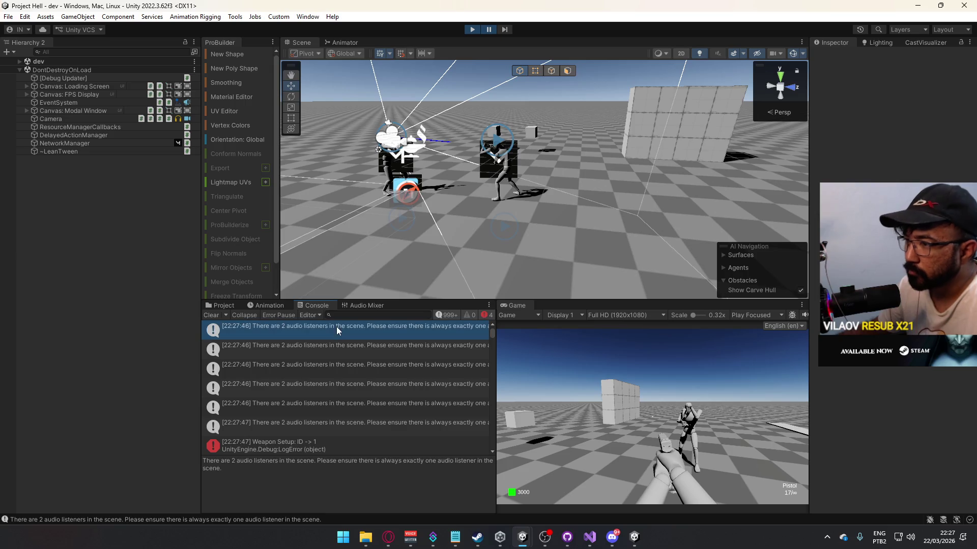
click(19, 62)
click(85, 69)
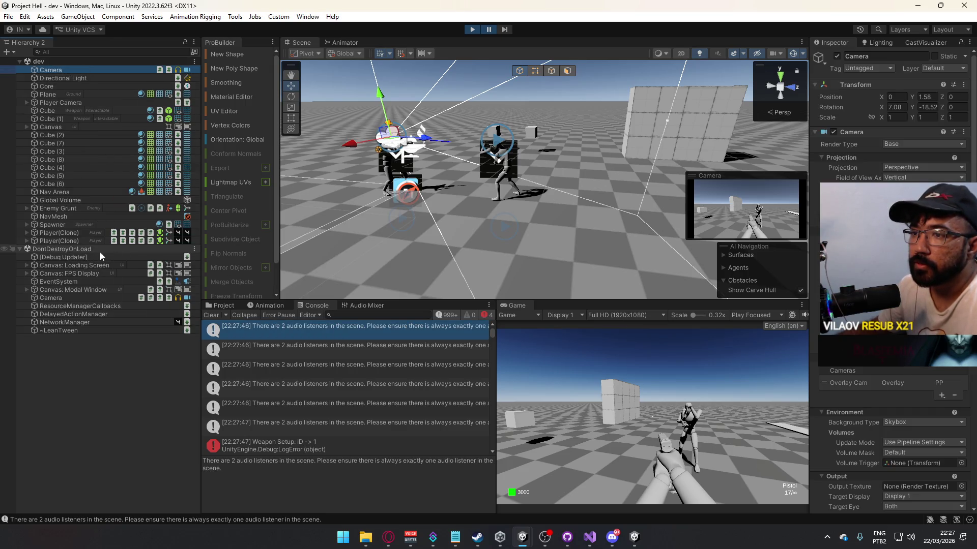
click(83, 296)
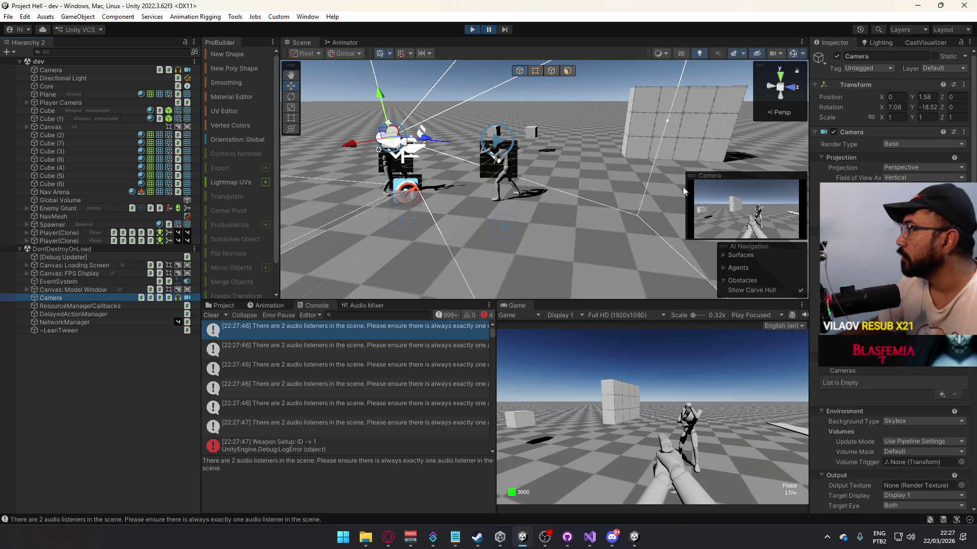
click(471, 29)
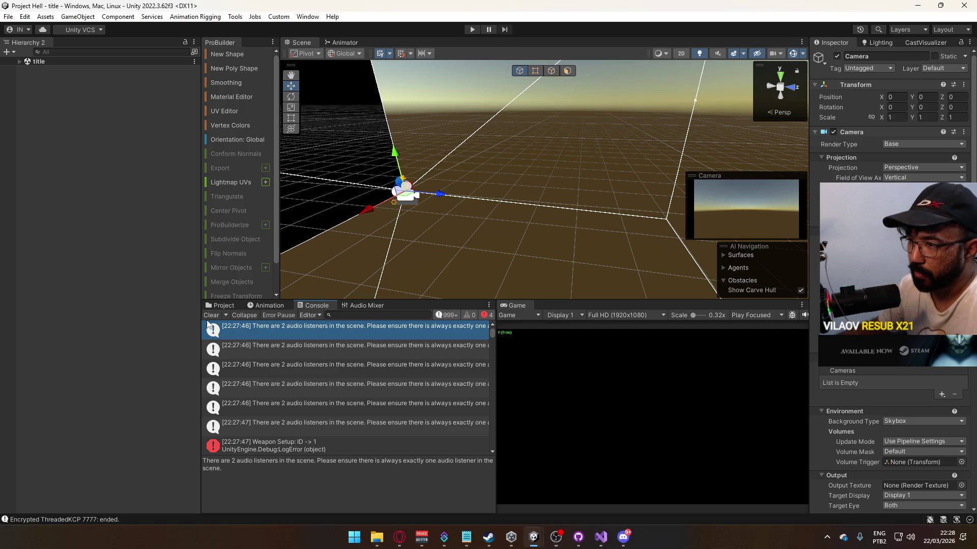
Step: Add the Title Camera script component to the title scene's Camera
click(216, 305)
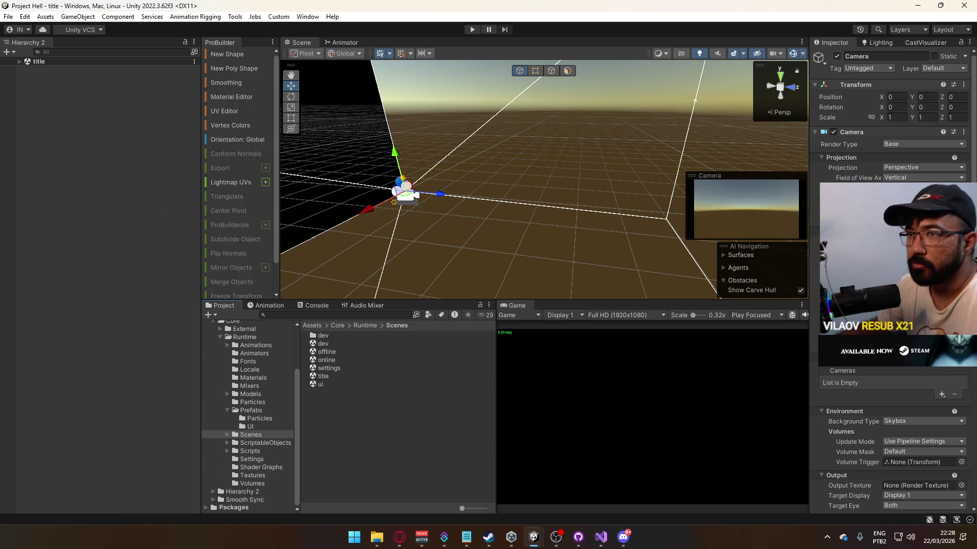
click(20, 61)
click(60, 77)
click(72, 70)
scroll(969, 440, down, 10)
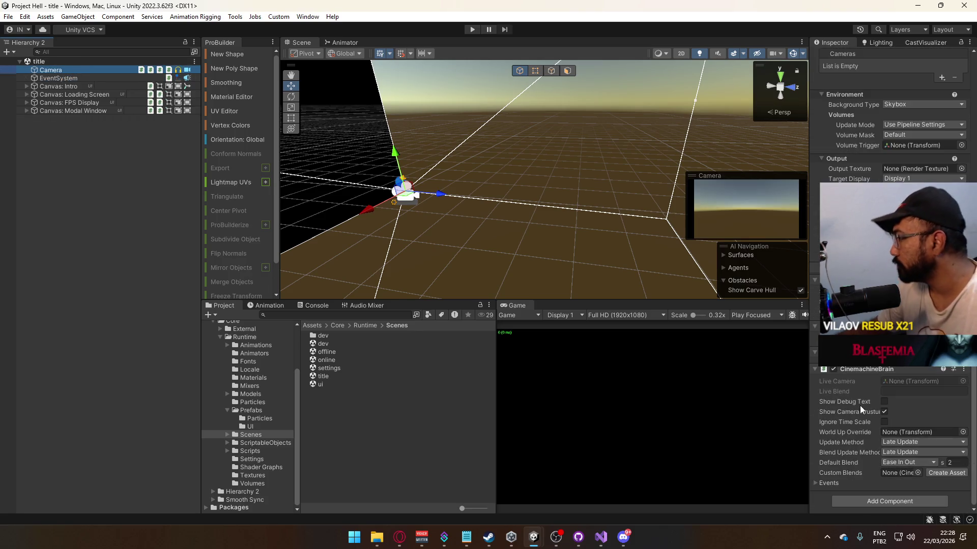
click(883, 499)
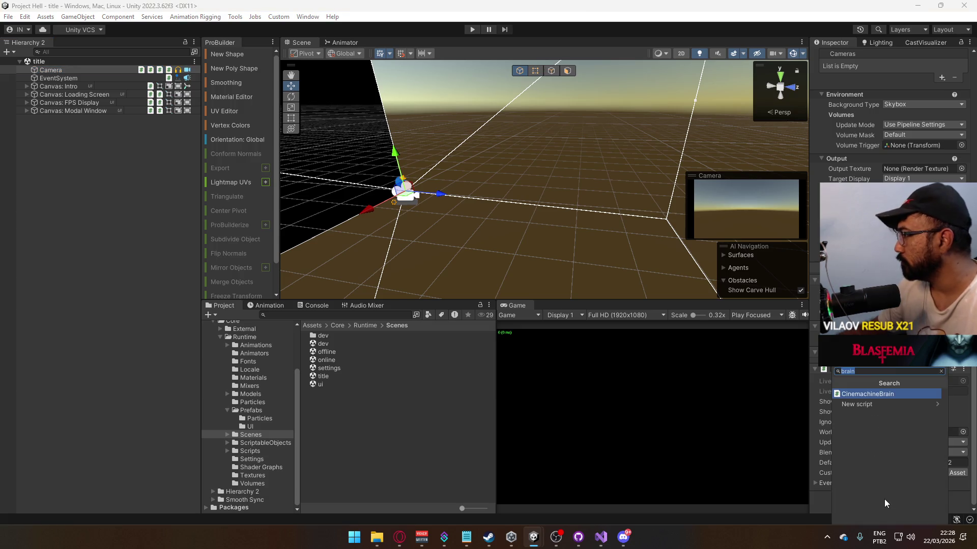
text(title)
key(Return)
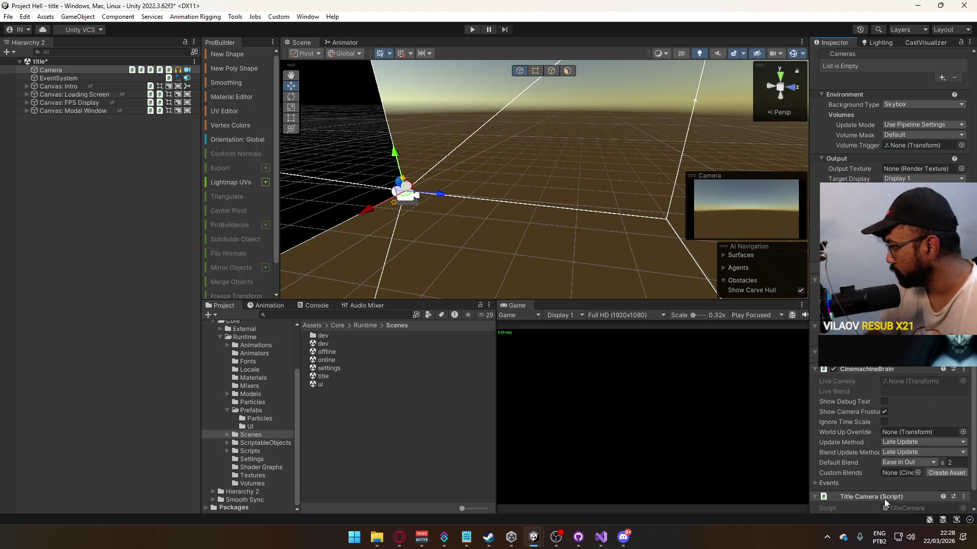
scroll(877, 489, down, 1)
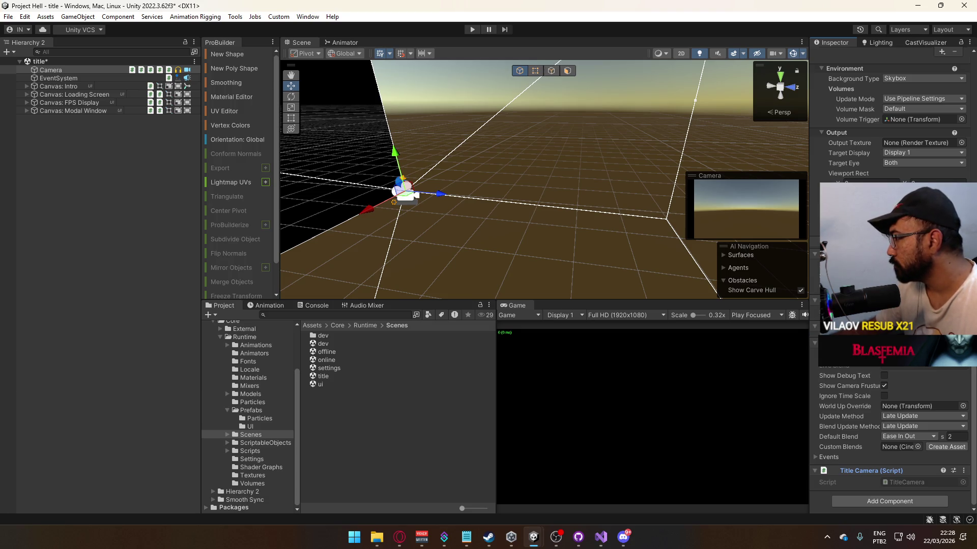
key(ctrl+z)
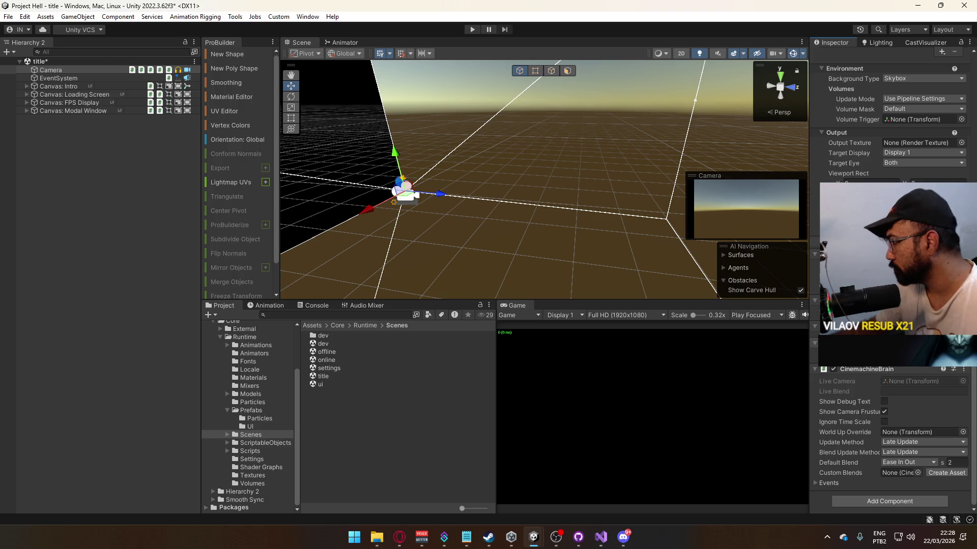
key(ctrl+y)
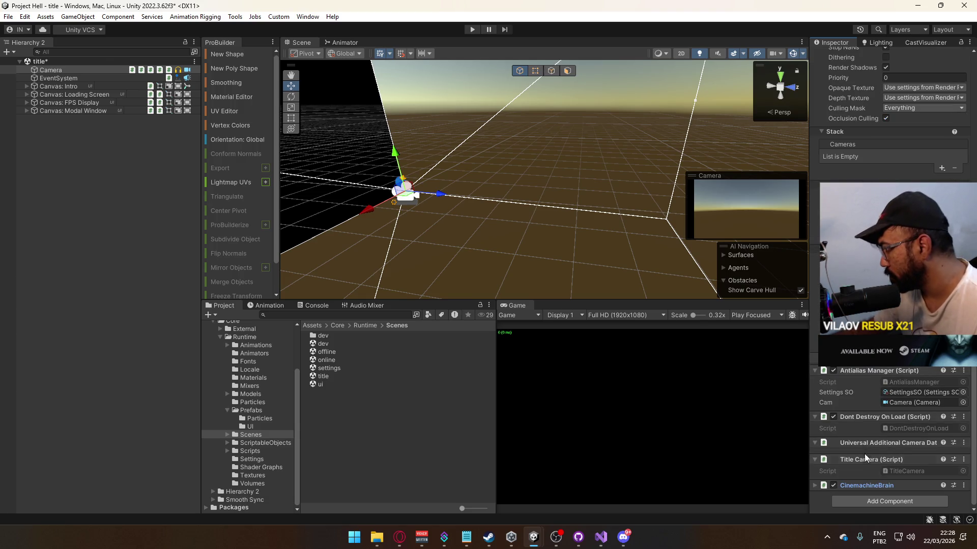
Step: Move Dont Destroy On Load below CinemachineBrain on the Camera and save the title scene
click(865, 461)
click(869, 457)
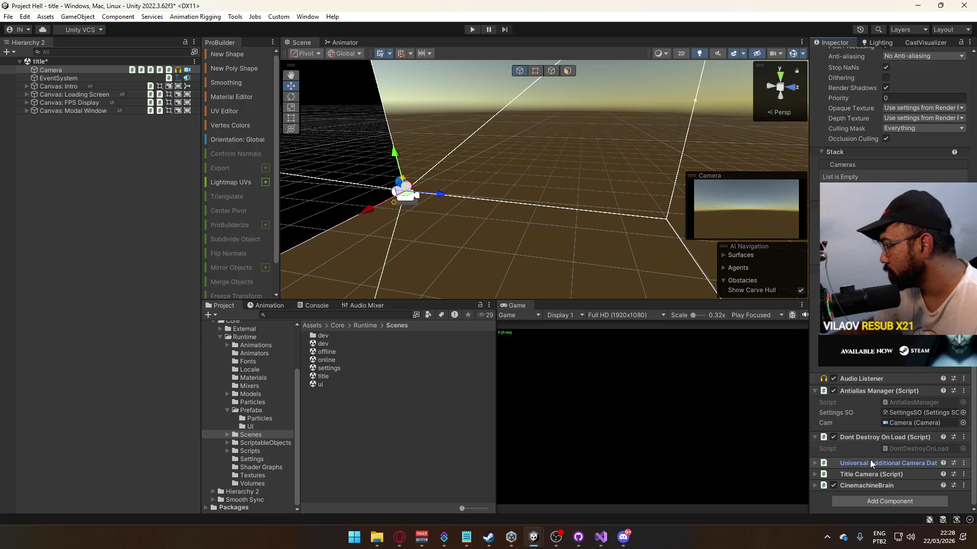
click(867, 436)
drag(862, 450, 875, 493)
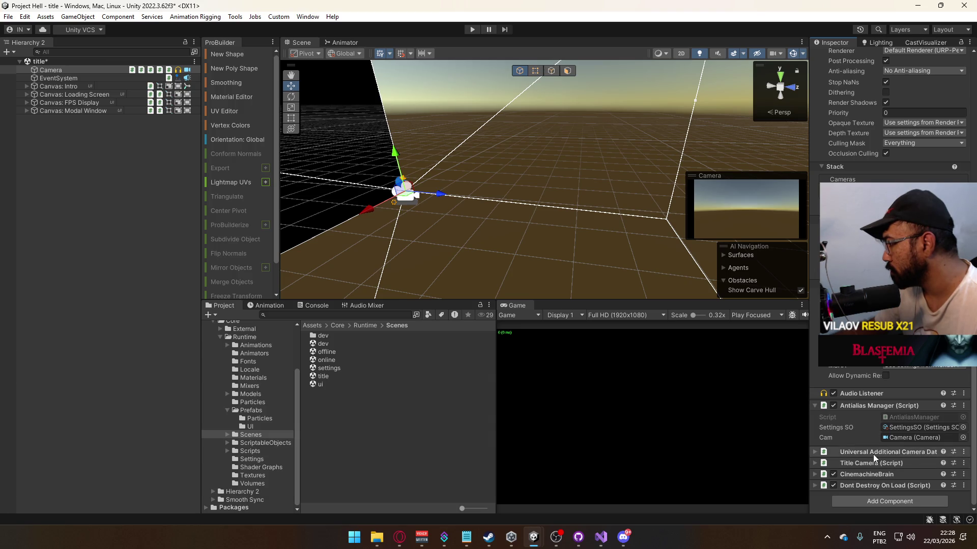
mouse_move(873, 453)
mouse_down()
mouse_move(872, 471)
mouse_move(851, 417)
mouse_up()
scroll(864, 404, up, 5)
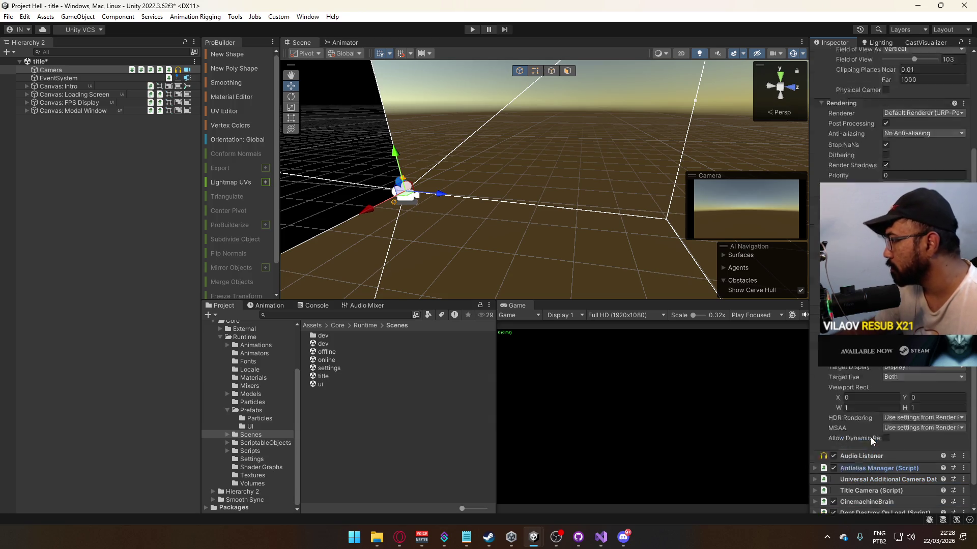
key(ctrl+s)
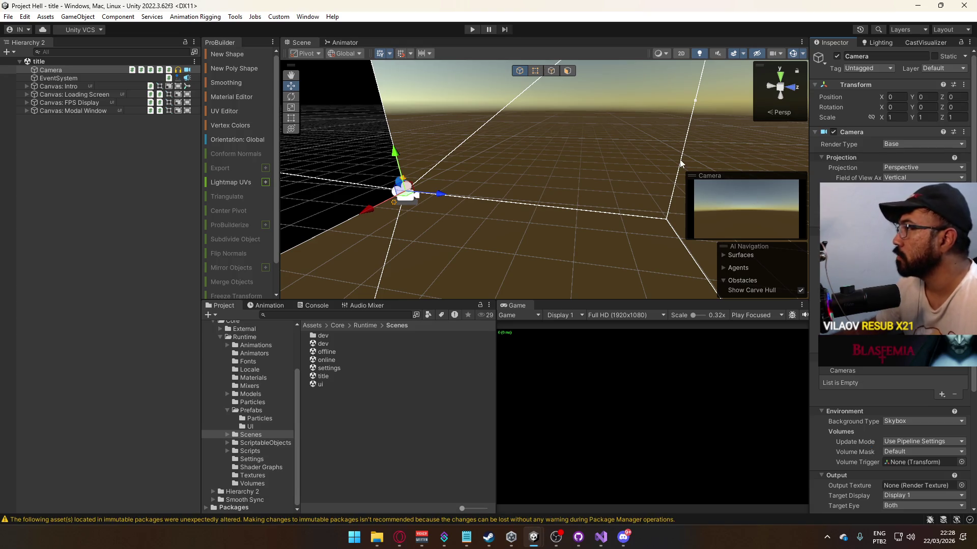
Step: Briefly test the title scene in play mode, then stop it
click(467, 31)
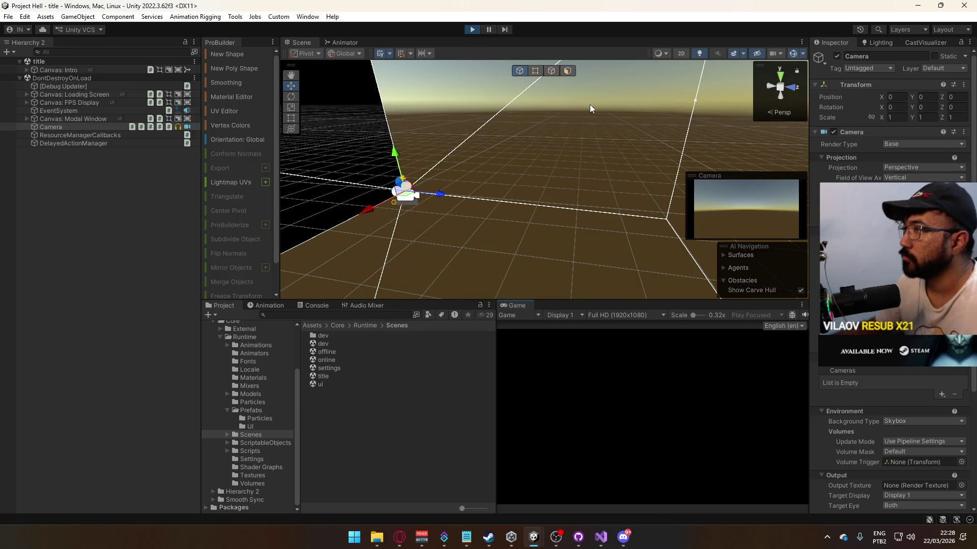
click(472, 30)
click(9, 16)
Step: Save the whole project, then leave the launching build for the Start menu
click(70, 131)
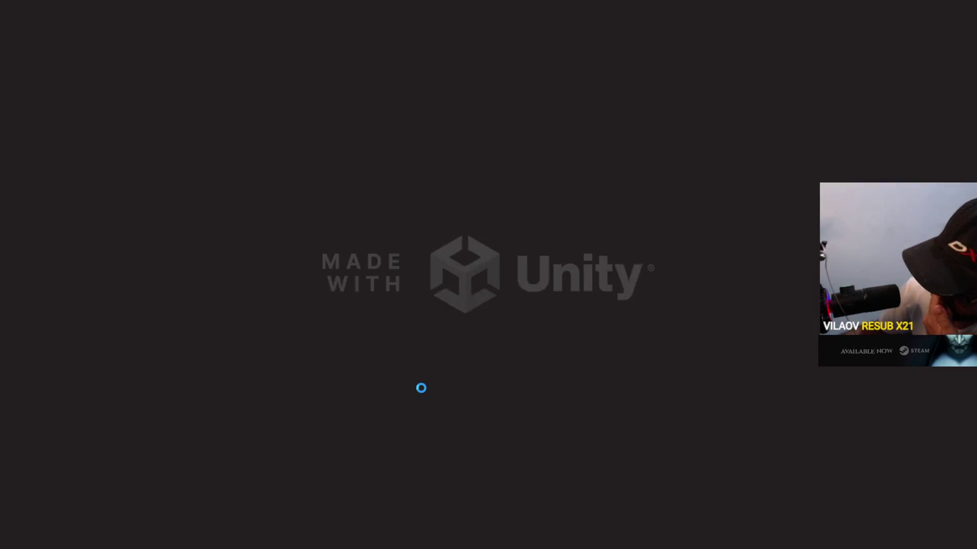
key(super)
key(super)
Step: Start Play in the Project Hell editor, then host a game from the development build's menu
mouse_move(488, 522)
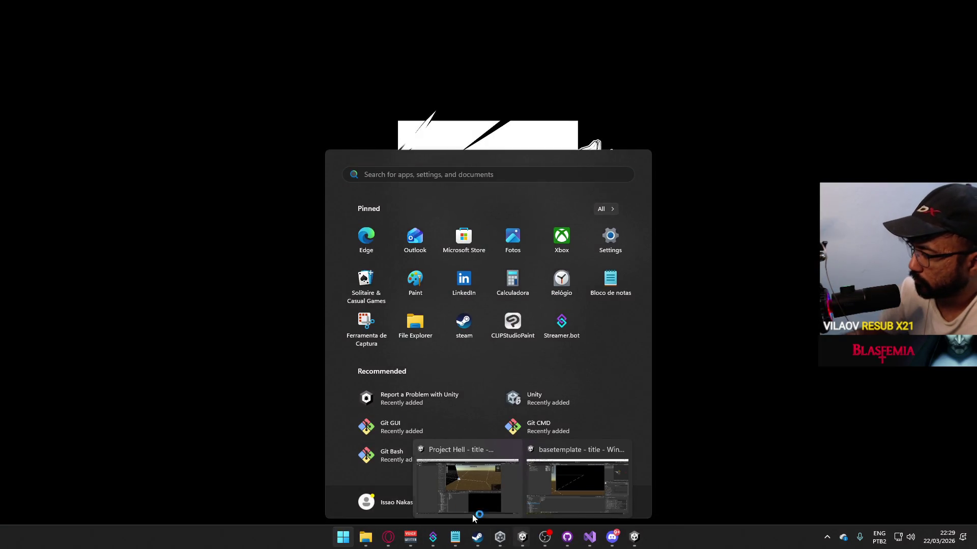
click(468, 488)
click(472, 31)
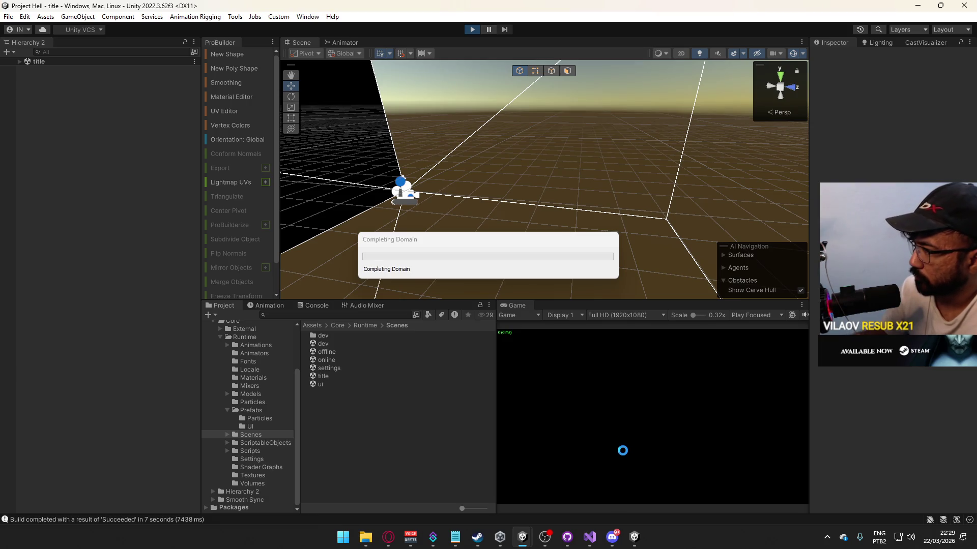
mouse_move(522, 536)
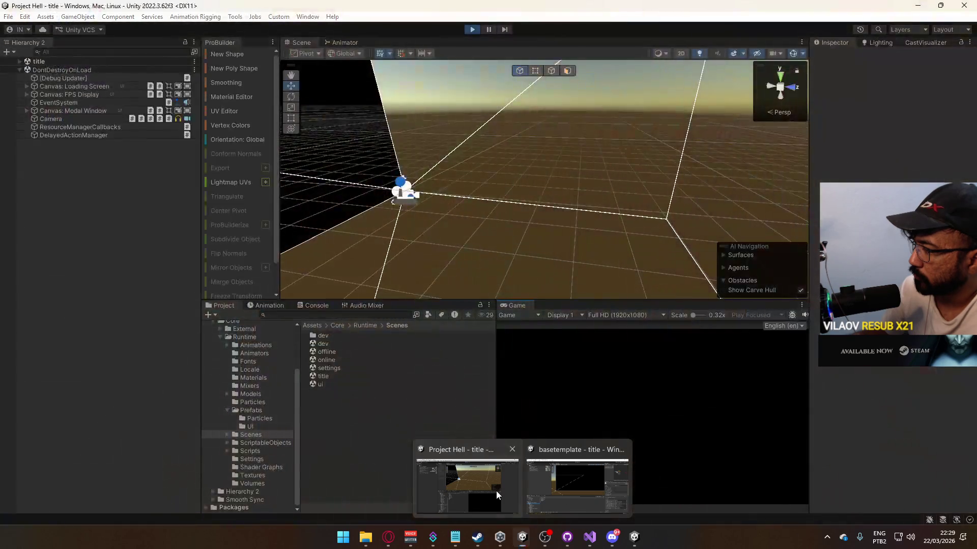
click(496, 490)
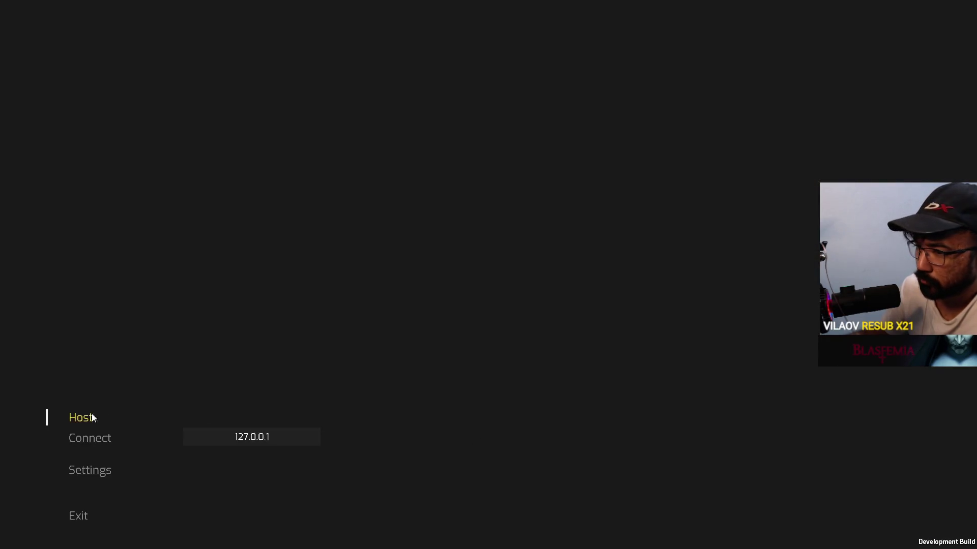
click(99, 415)
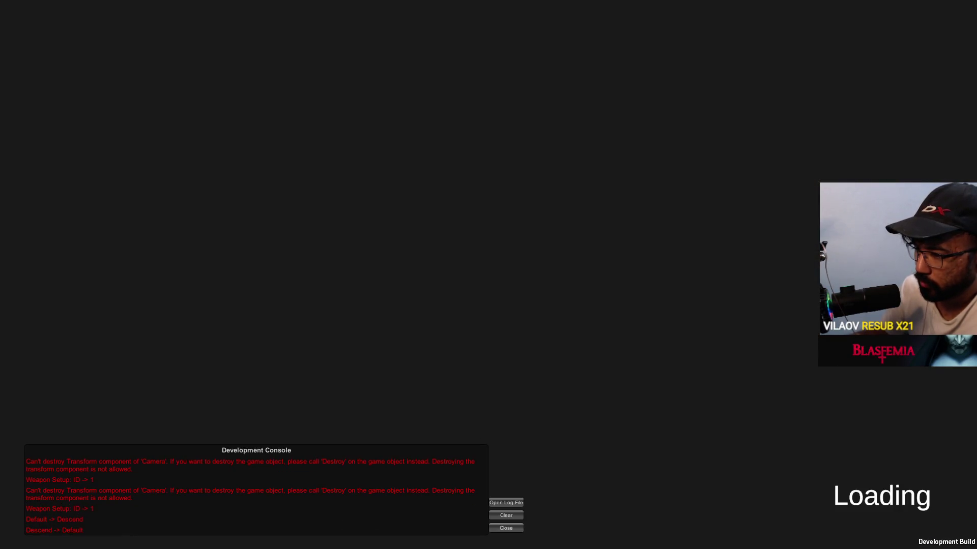